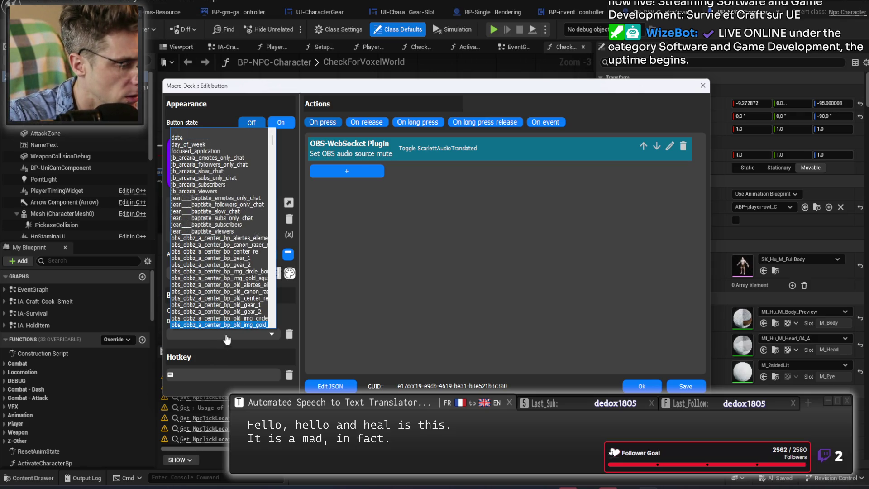
Pick obs_obbz_scarlettaudiotranslated as the MUTE button's bound state and save the button
mouse_move(272, 142)
mouse_down()
mouse_move(283, 203)
mouse_move(273, 319)
mouse_move(271, 252)
mouse_up()
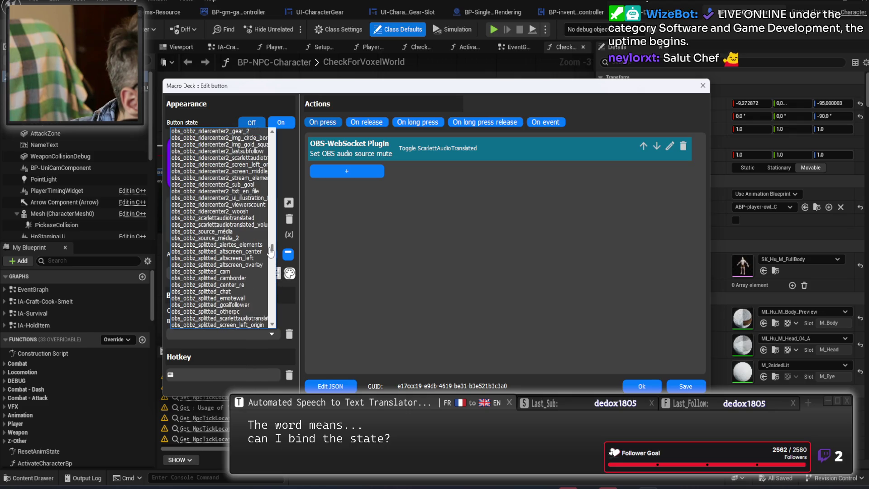
click(247, 218)
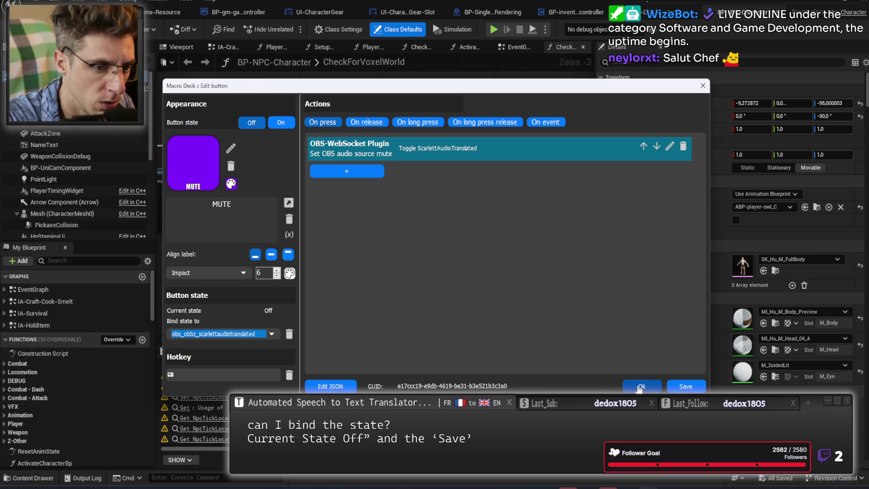
click(638, 386)
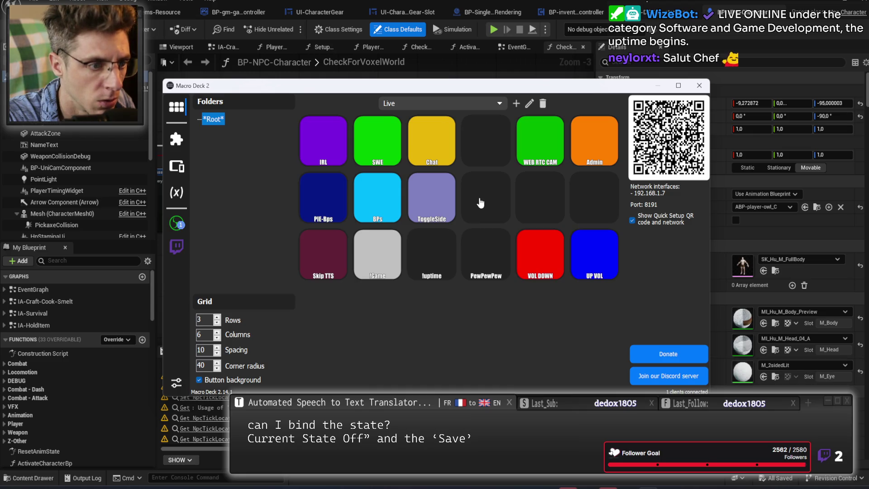
Open and dismiss two empty grid slots, then reopen the MUTE button's settings
click(539, 208)
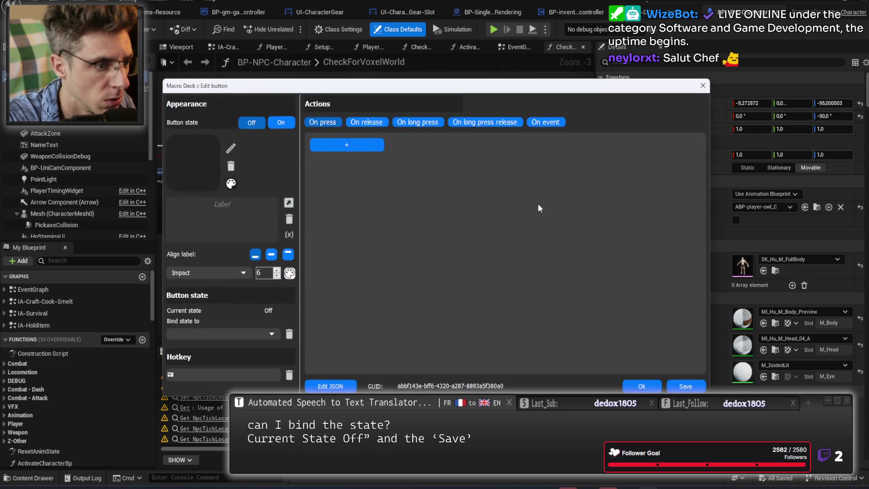
key(Escape)
click(590, 198)
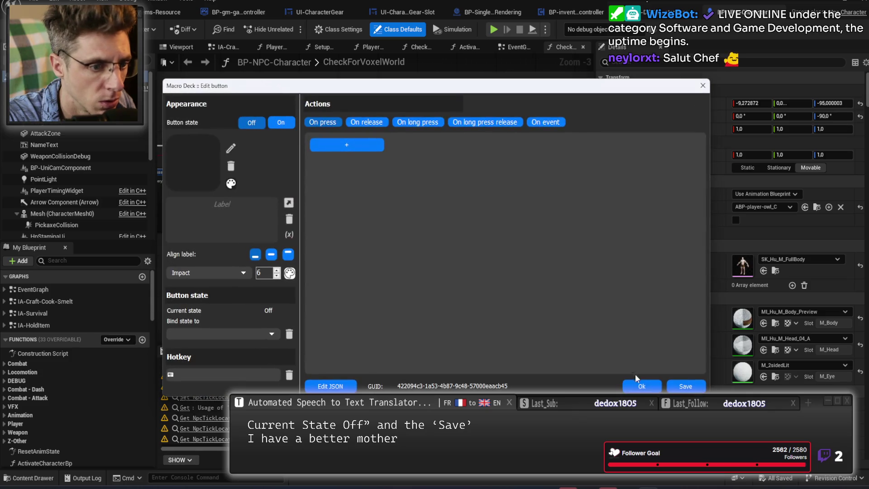
click(639, 385)
click(539, 273)
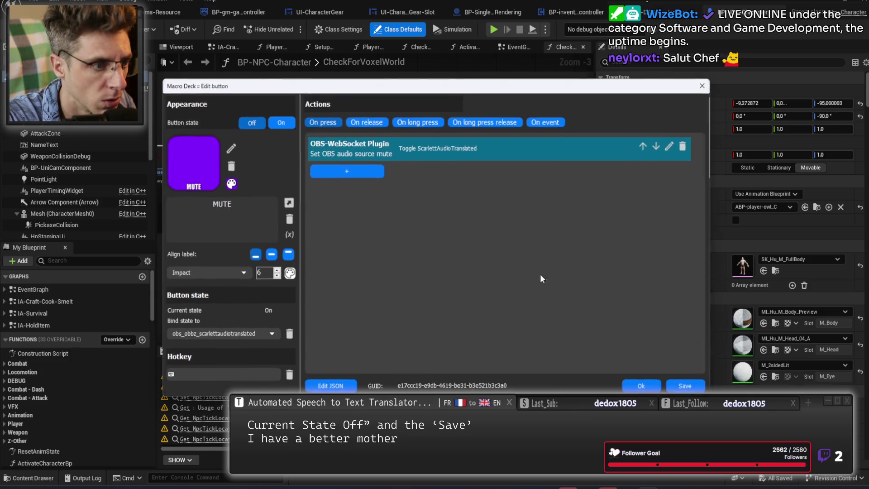
click(637, 387)
click(479, 196)
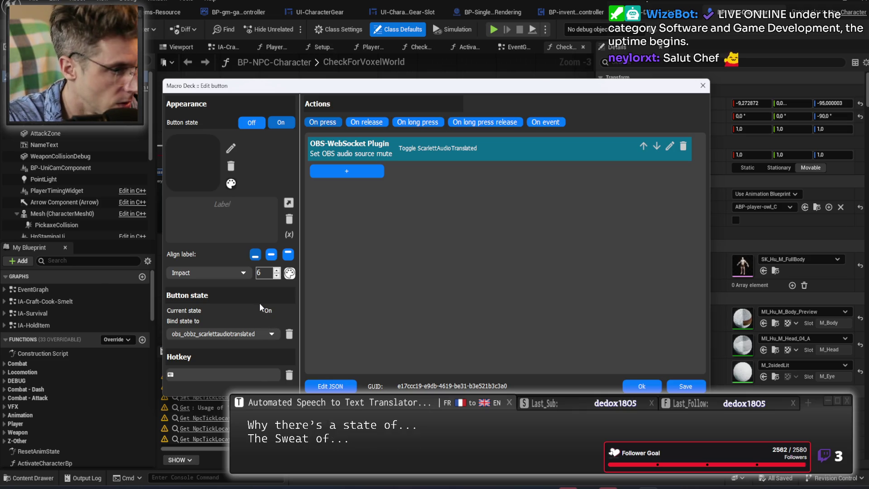
Give the button a light purple background
click(231, 184)
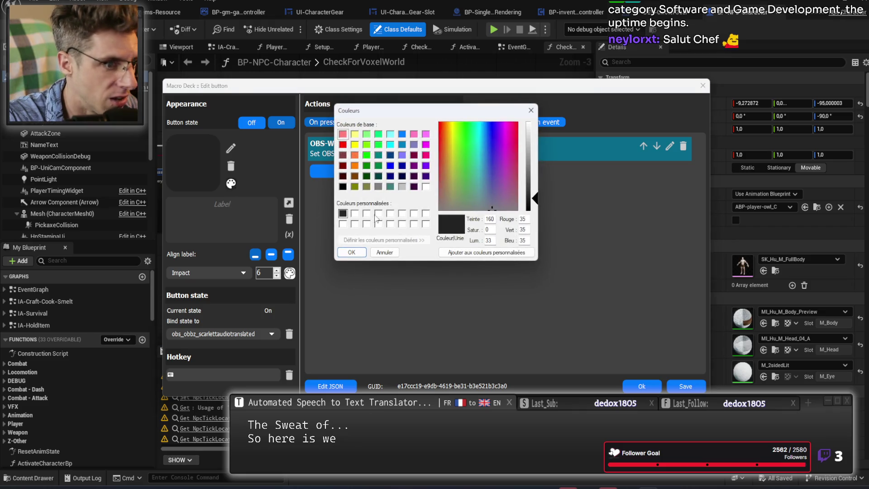
click(426, 165)
click(534, 143)
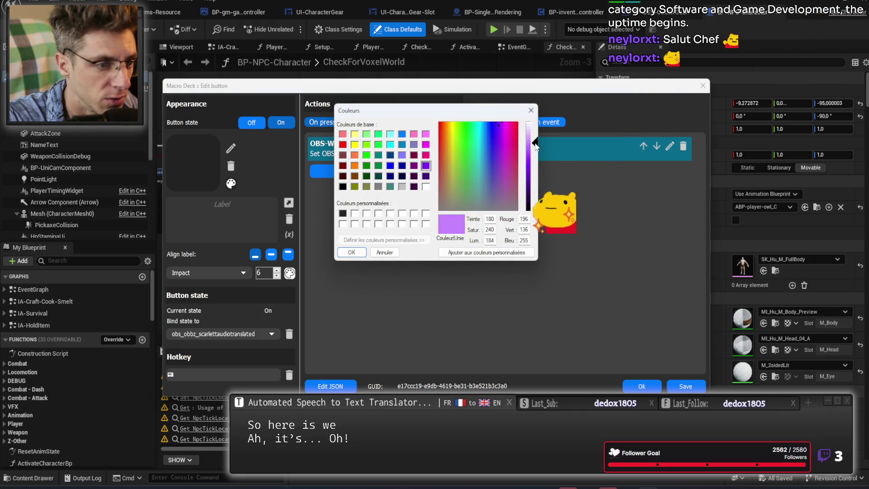
click(352, 252)
Label the button HEAR
click(240, 215)
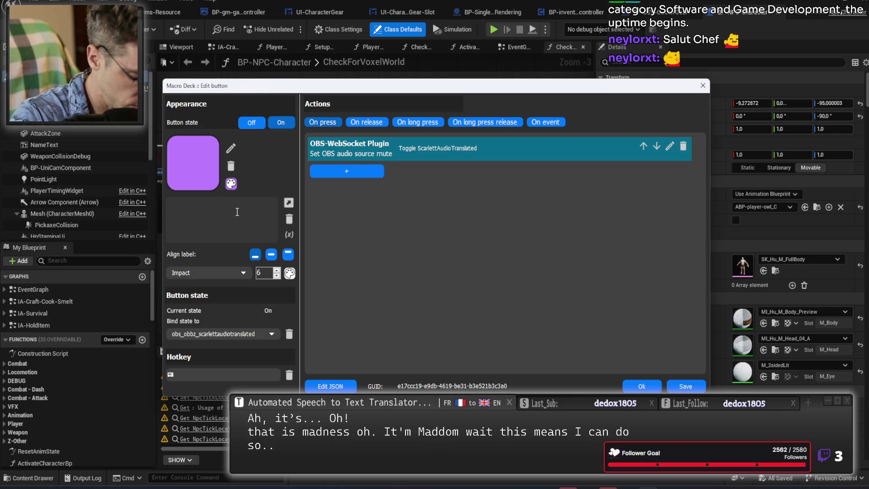
text(Can)
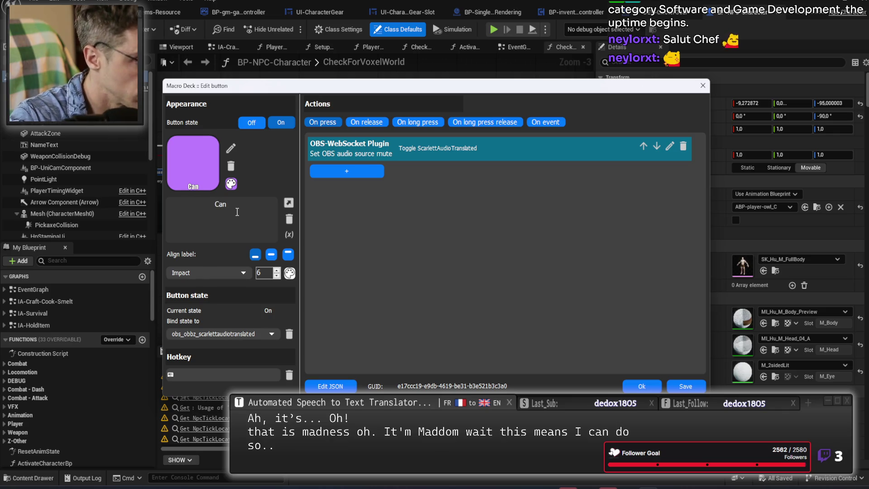
key(BackSpace)
key(BackSpace)
key(BackSpace)
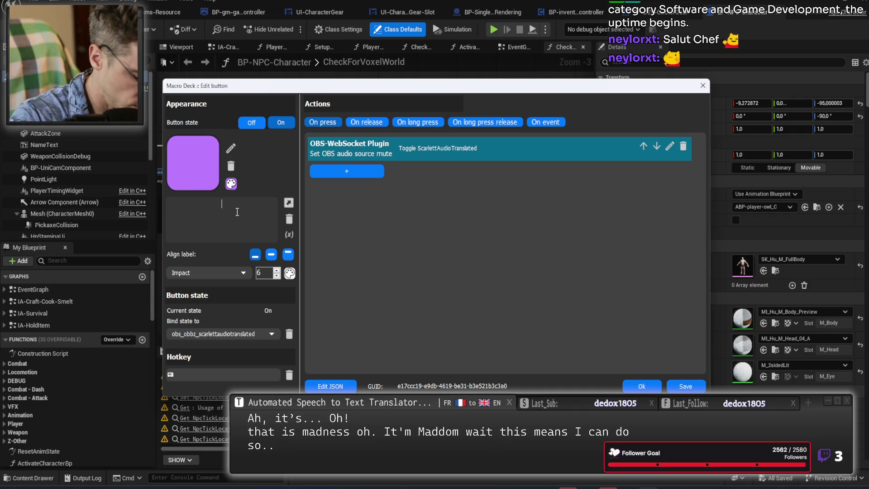
text(HEAR)
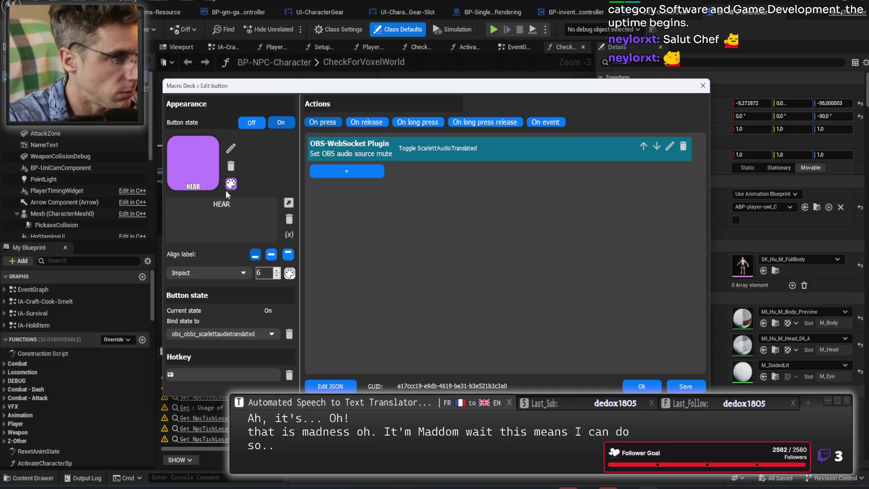
Replace the HEAR background with green, leaving the icon unchanged
click(230, 183)
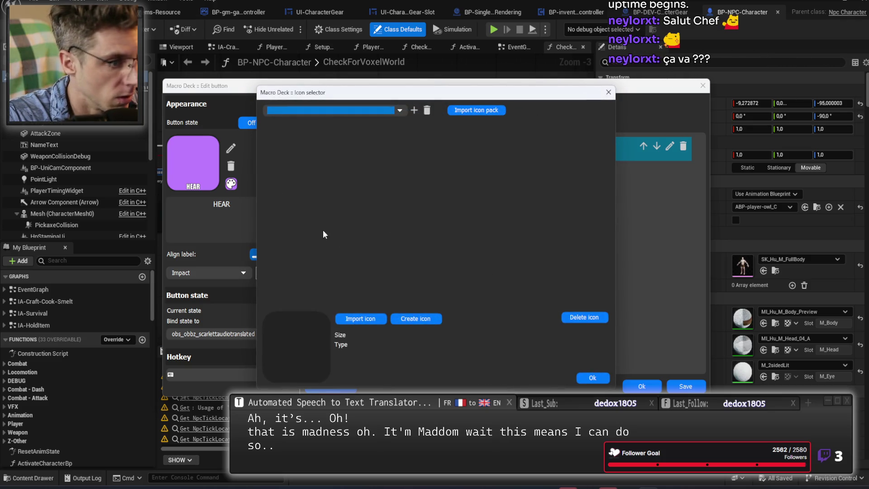
click(593, 377)
click(234, 185)
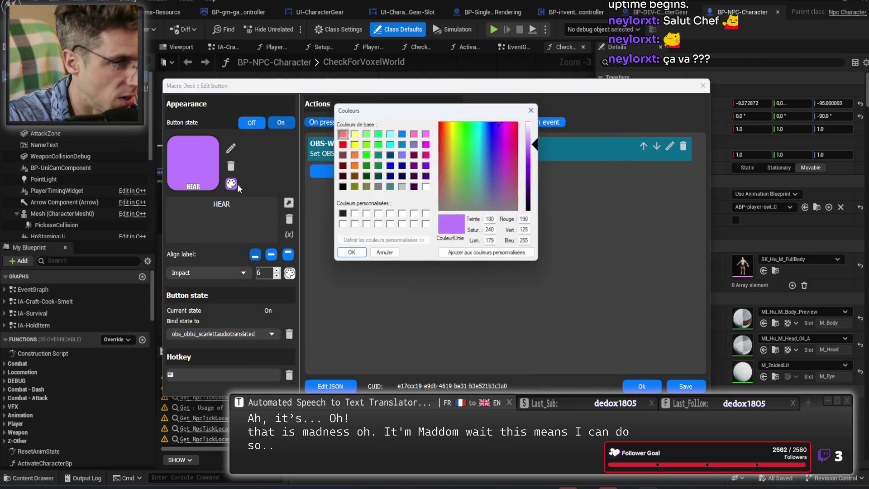
click(366, 166)
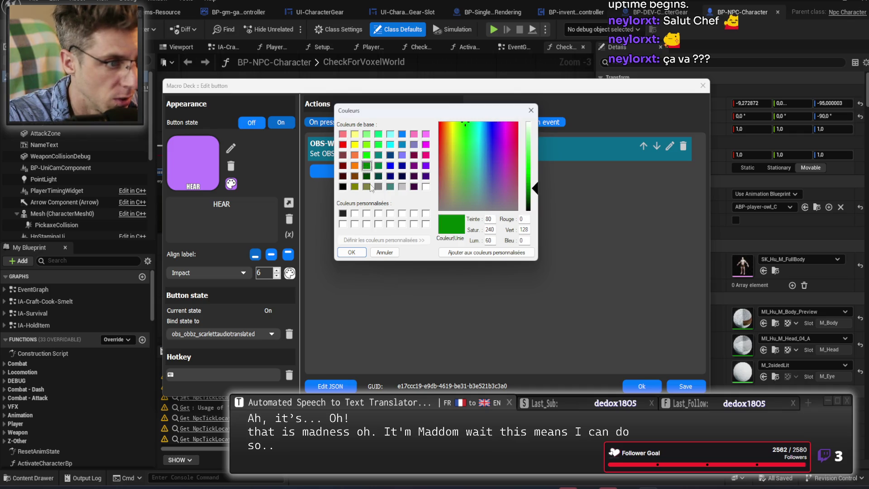
click(355, 253)
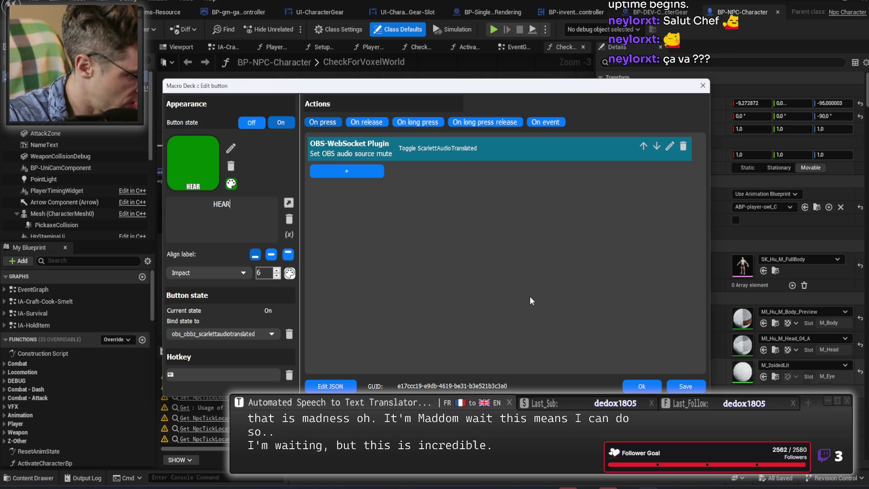
click(230, 183)
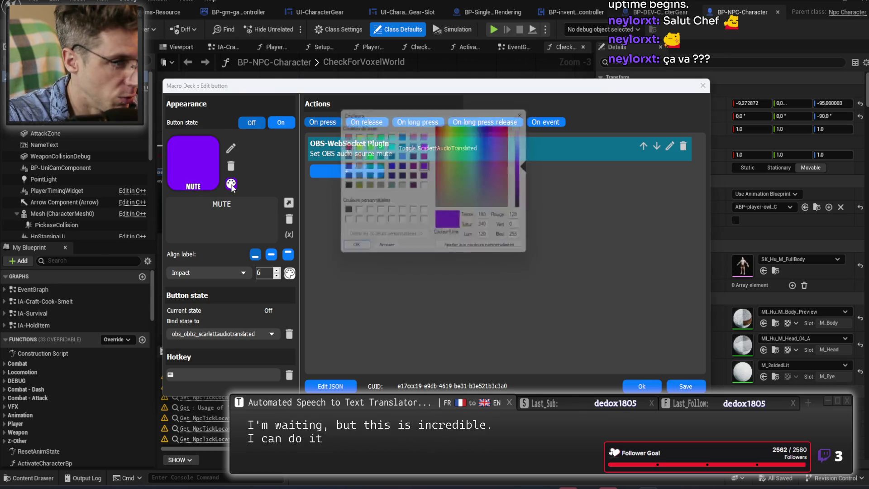
Set the MUTE appearance's background to pure red and save the button
click(342, 144)
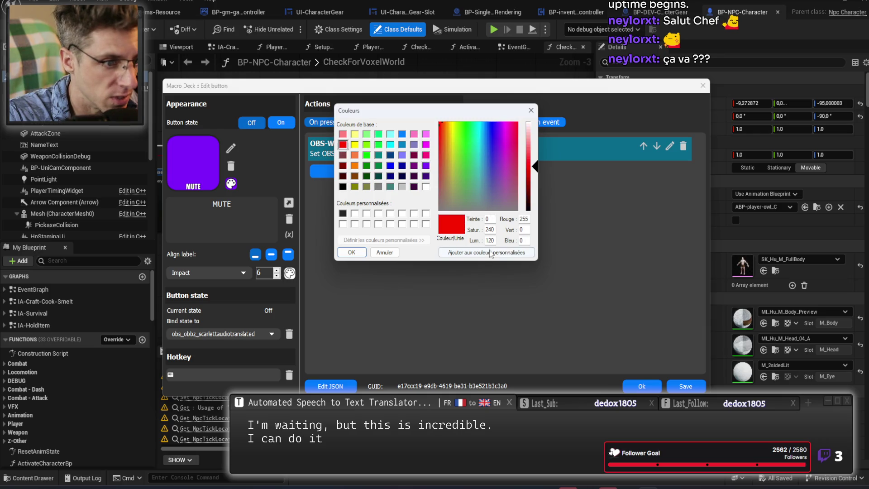
click(358, 253)
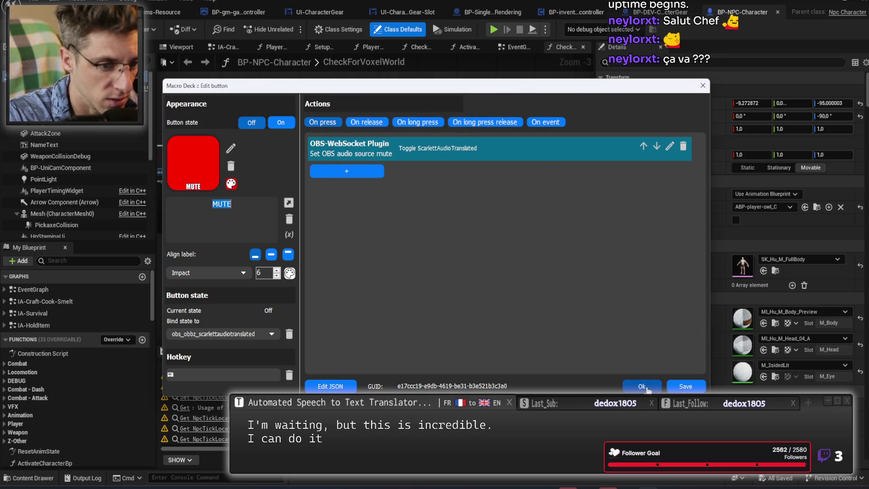
click(643, 387)
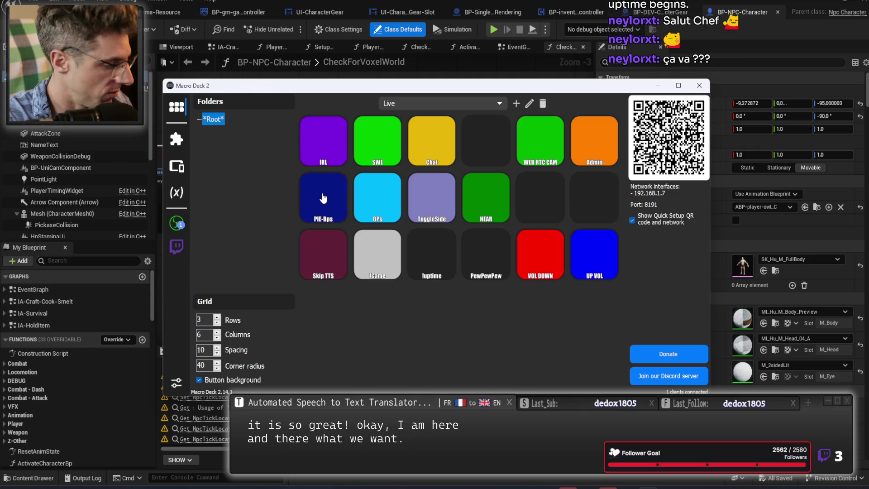
Relabel the PIE-Bps button as VIEWPORT
click(322, 198)
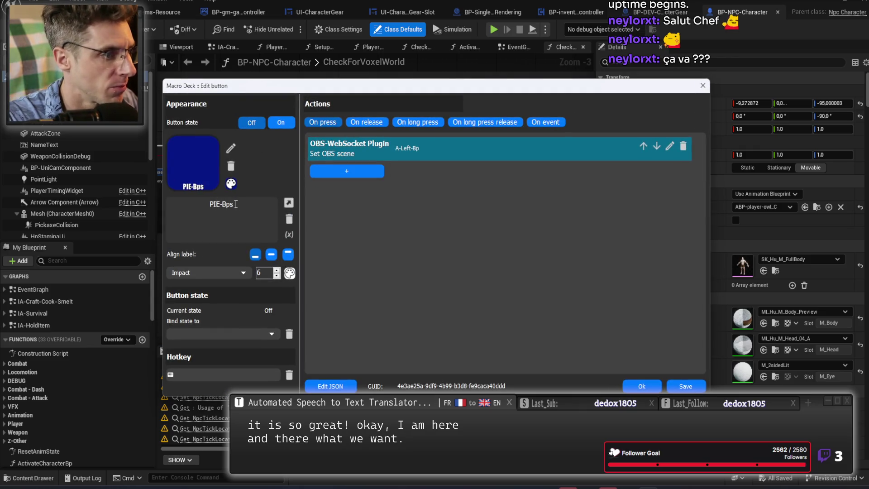
triple_click(205, 203)
click(262, 214)
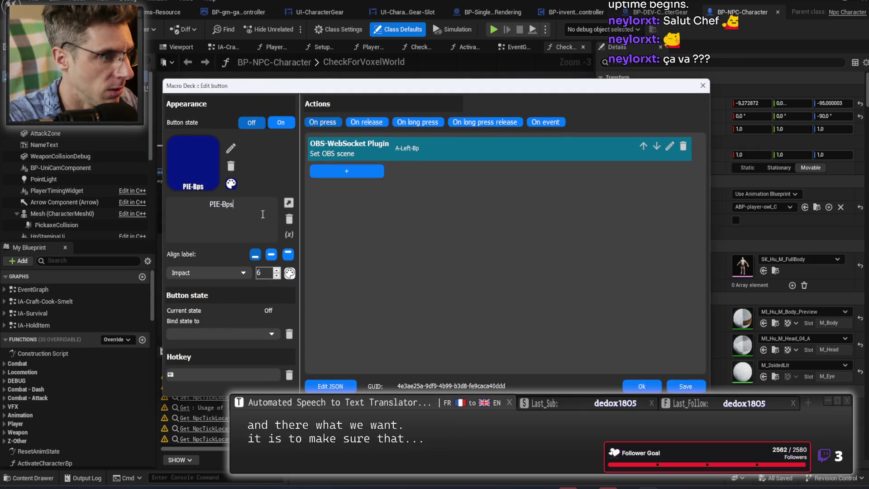
double_click(233, 204)
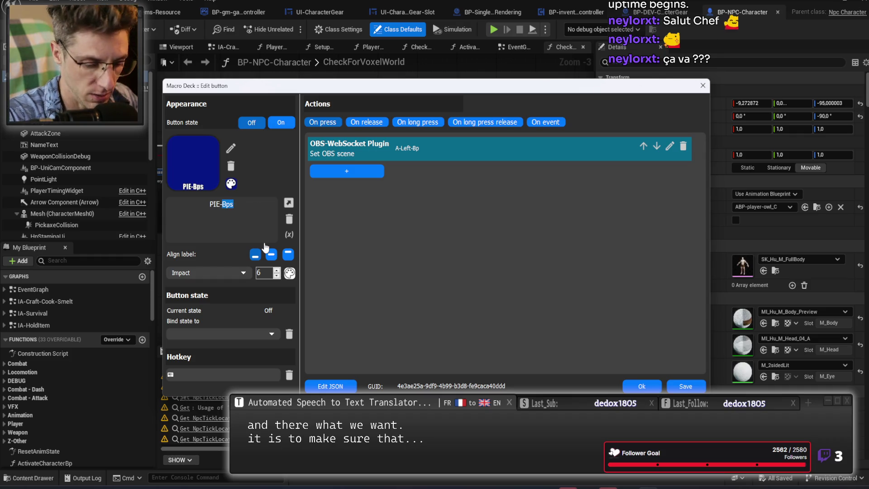
key(BackSpace)
key(BackSpace)
key(BackSpace)
key(BackSpace)
key(BackSpace)
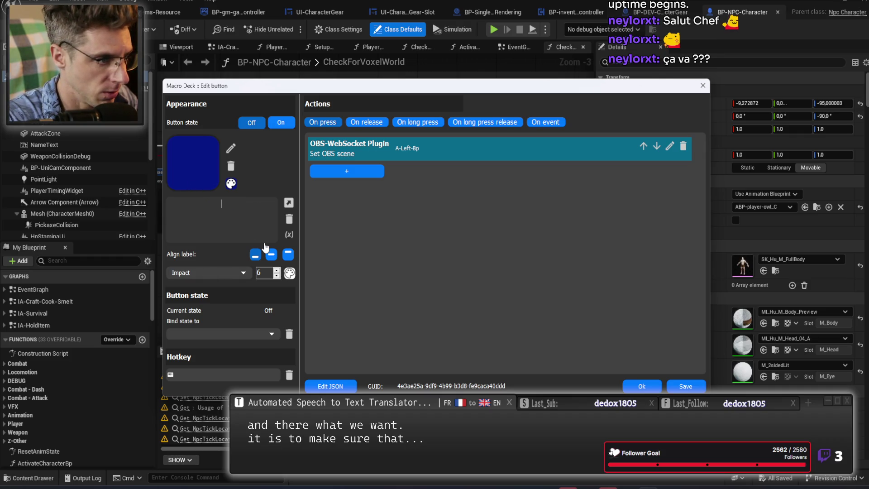
text(VIEWPORT)
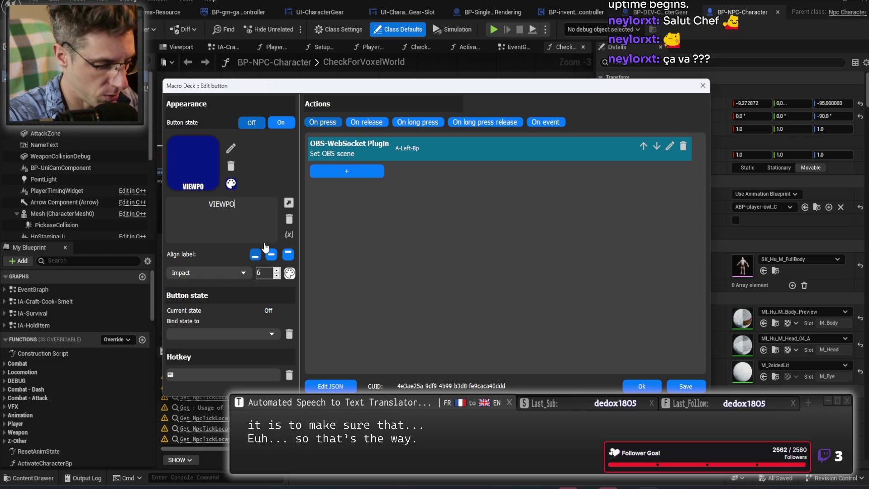
Browse the OBS states available for binding the VIEWPORT button
click(225, 334)
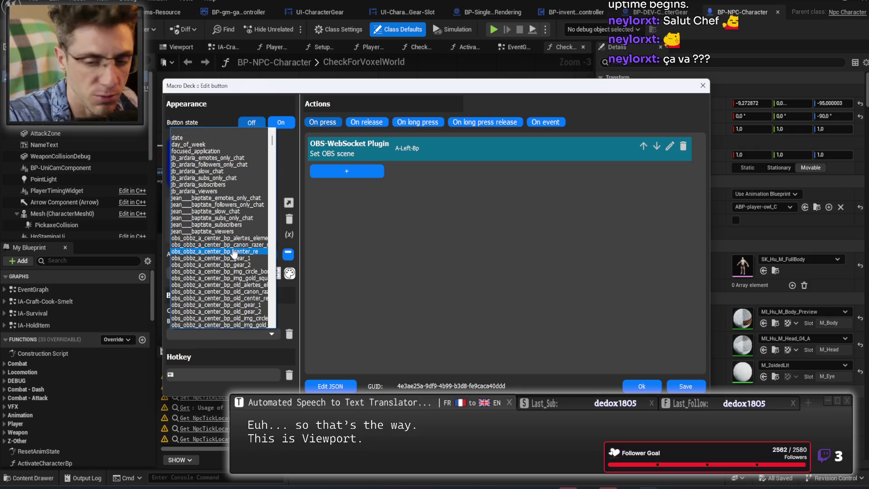
scroll(233, 253, down, 7)
scroll(245, 231, down, 10)
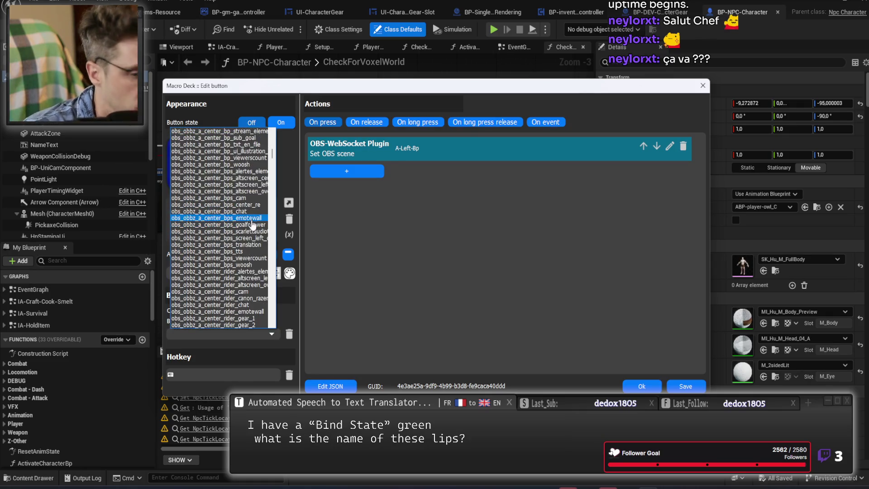
scroll(234, 230, down, 10)
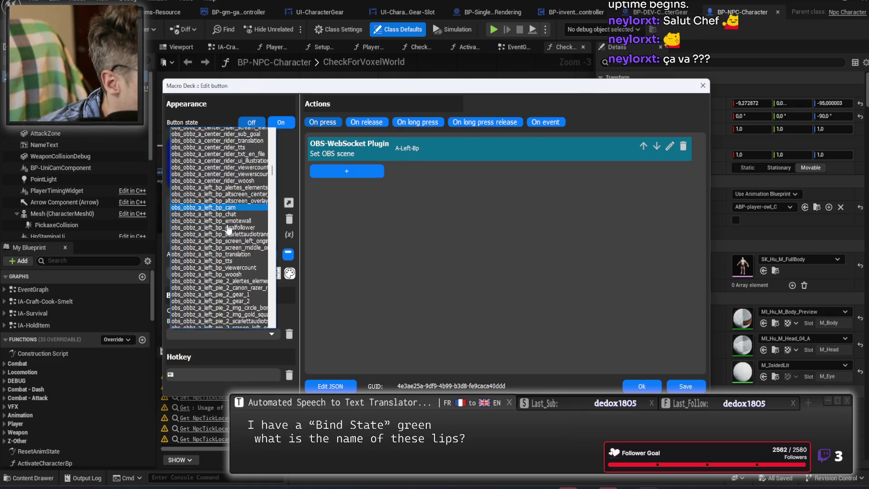
scroll(240, 218, down, 3)
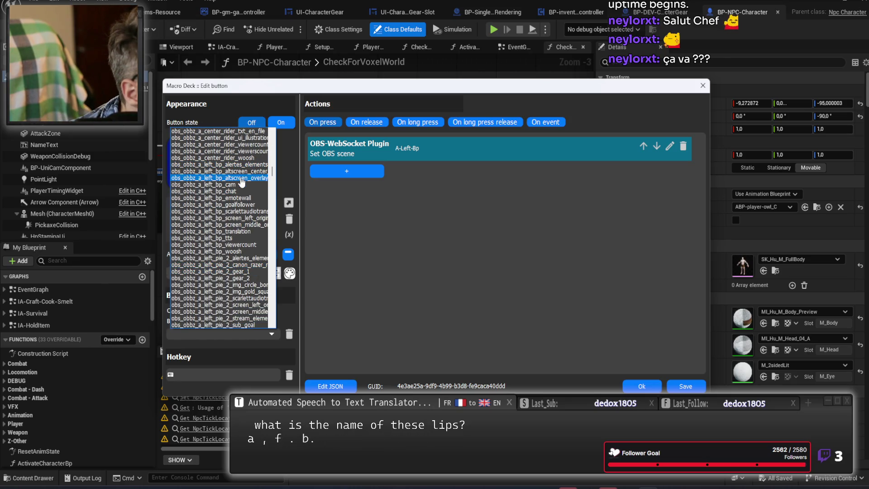
scroll(244, 192, up, 1)
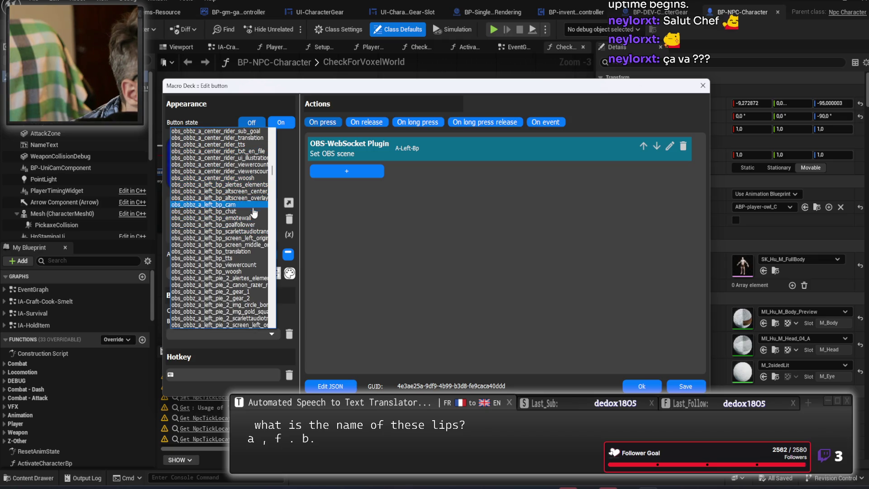
scroll(235, 215, down, 4)
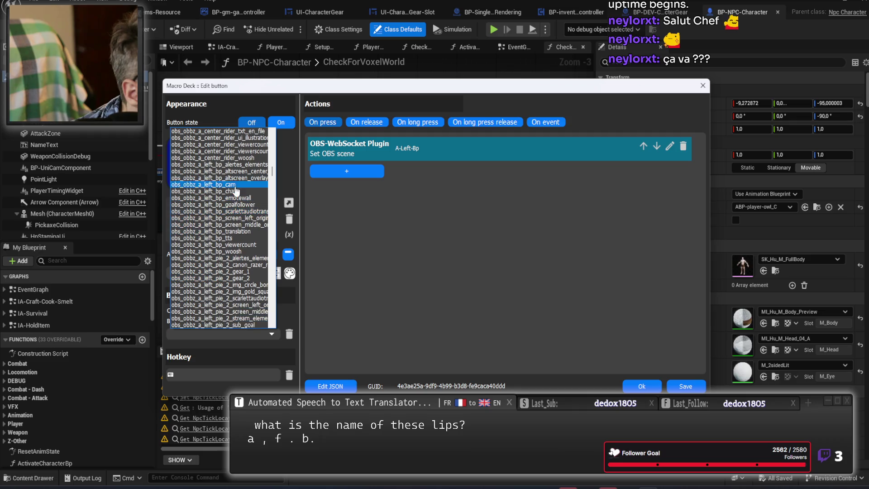
scroll(235, 215, down, 10)
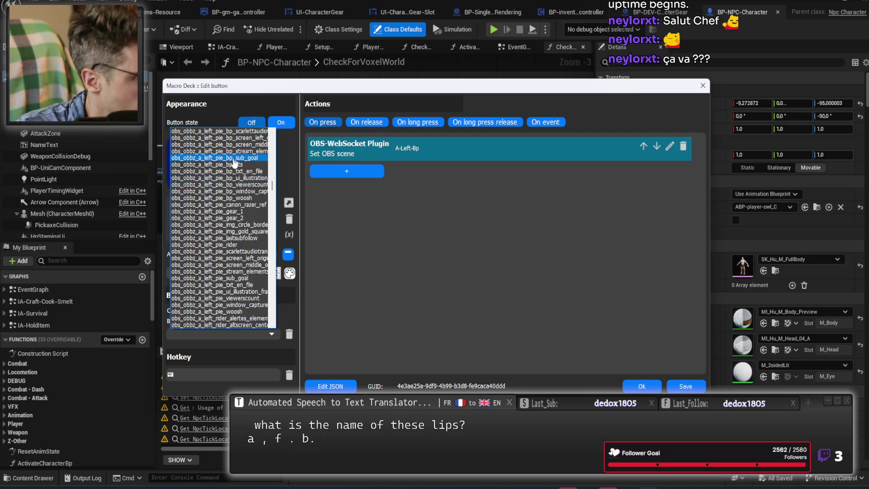
scroll(236, 245, down, 8)
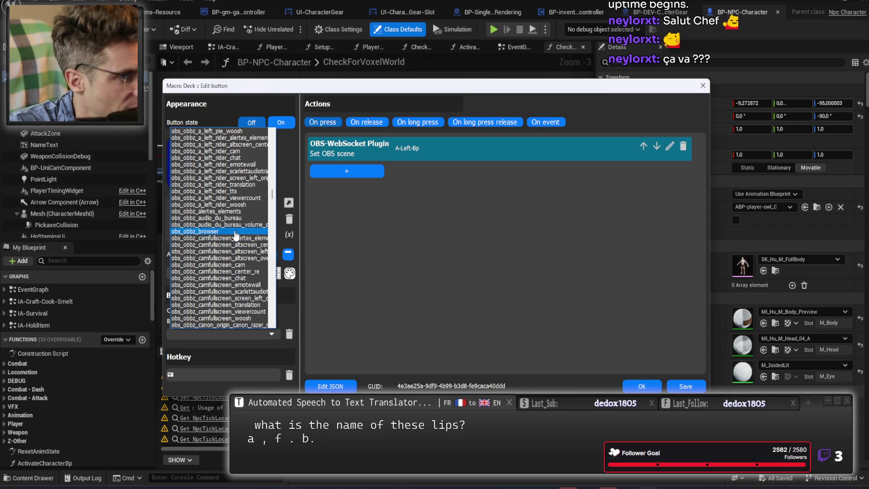
scroll(273, 203, down, 5)
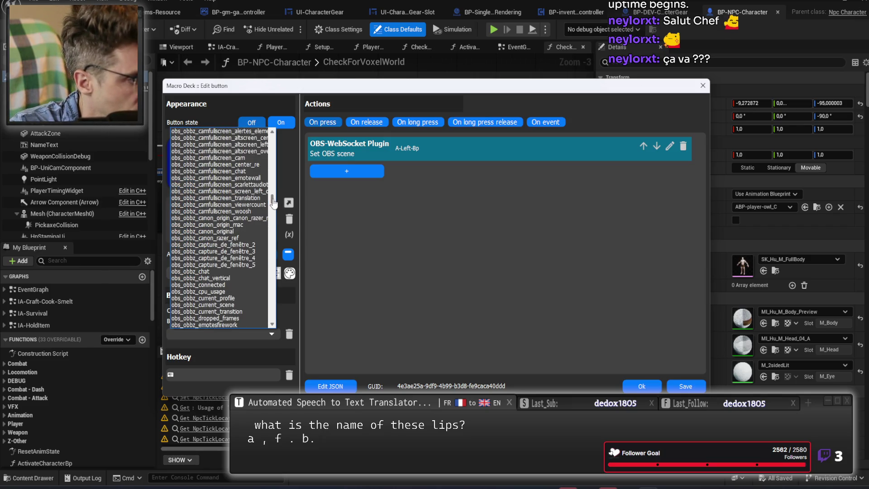
scroll(272, 204, down, 5)
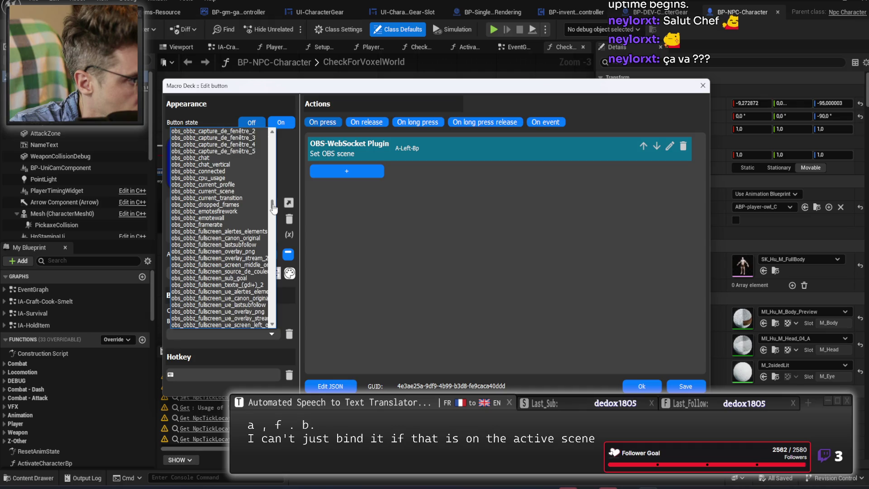
mouse_move(273, 209)
mouse_down()
mouse_move(272, 323)
mouse_move(273, 134)
mouse_move(273, 196)
mouse_up()
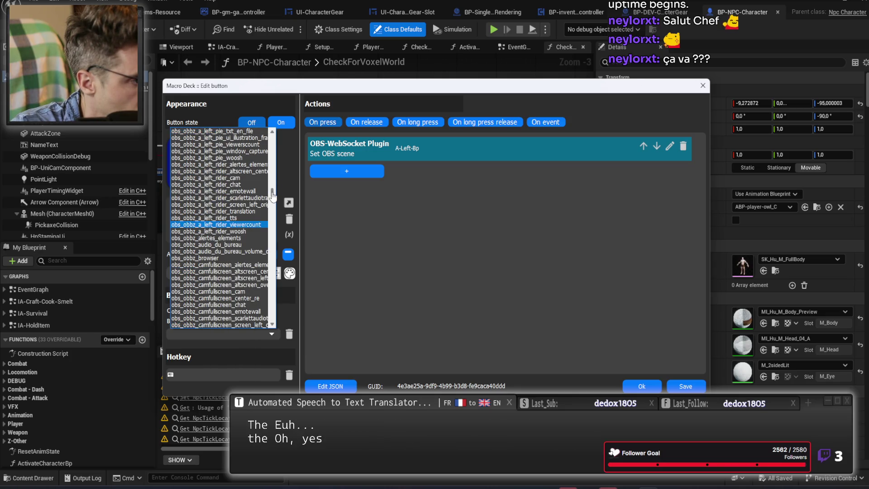
Close the state list without binding and save the VIEWPORT button
click(350, 206)
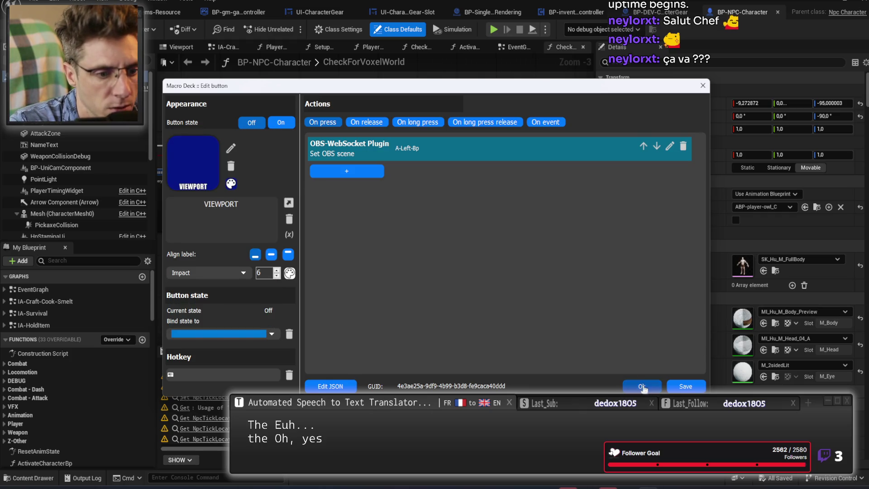
click(643, 386)
click(433, 203)
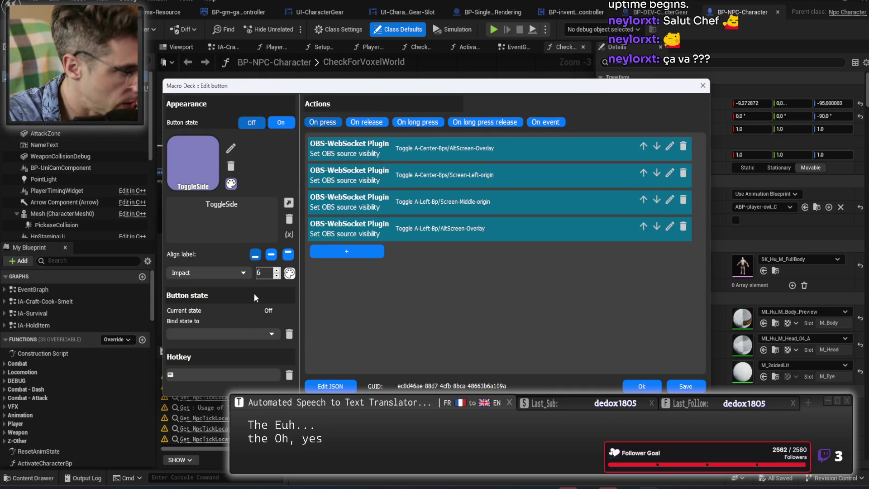
Bind ToggleSide's state to the obs_obbz_a_center_bps_screen_left source and save it
click(273, 337)
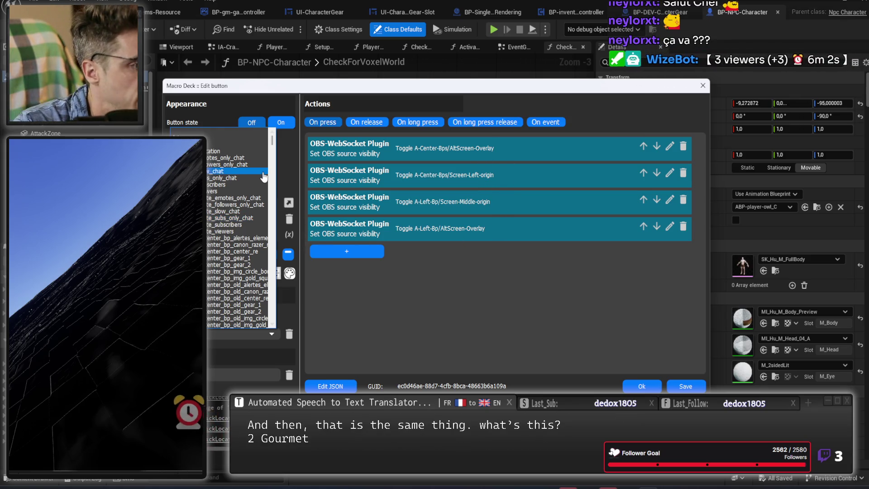
scroll(231, 229, down, 7)
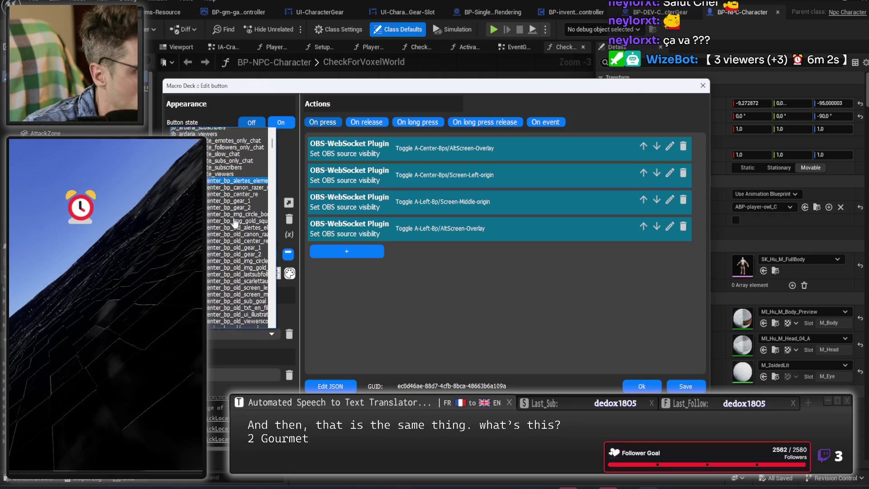
scroll(235, 218, down, 10)
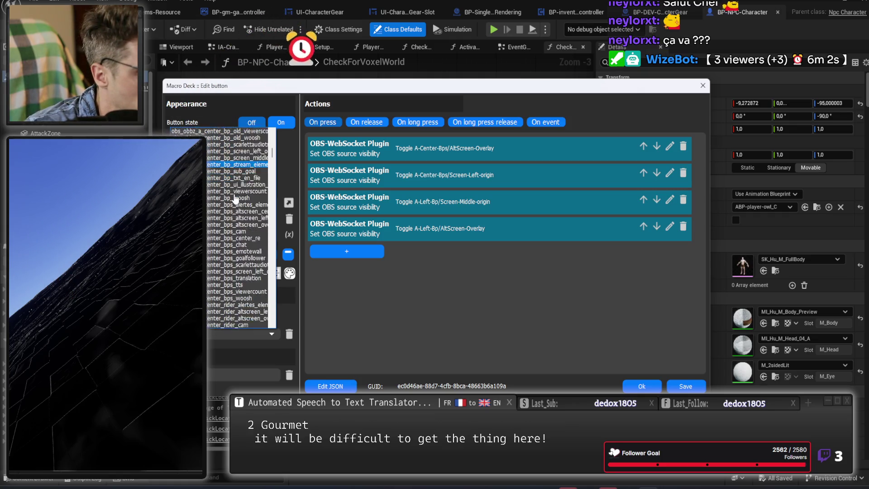
scroll(235, 199, up, 2)
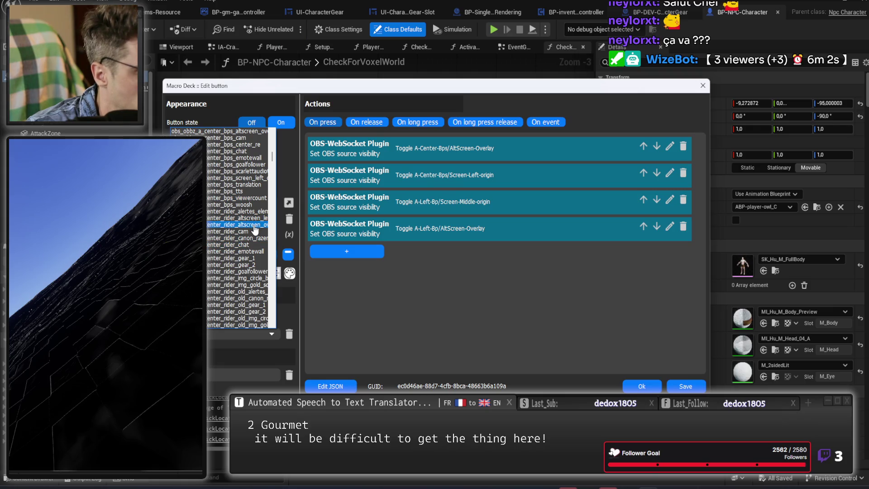
scroll(248, 220, up, 1)
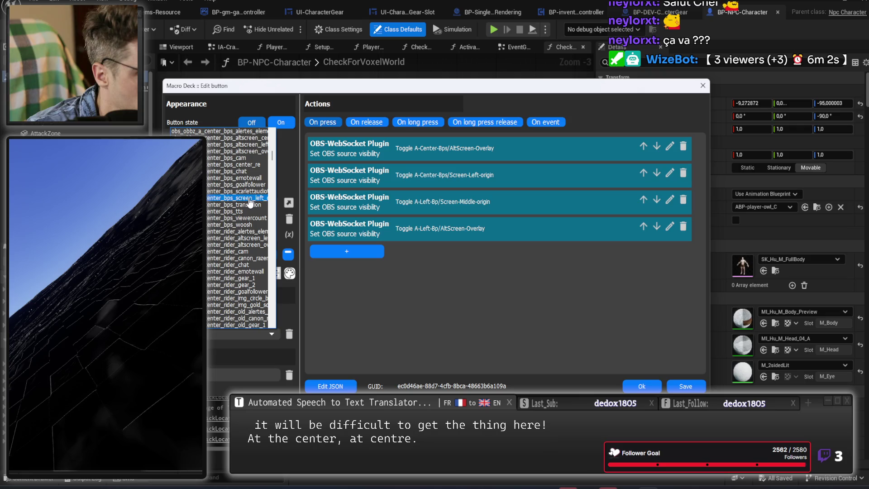
click(249, 199)
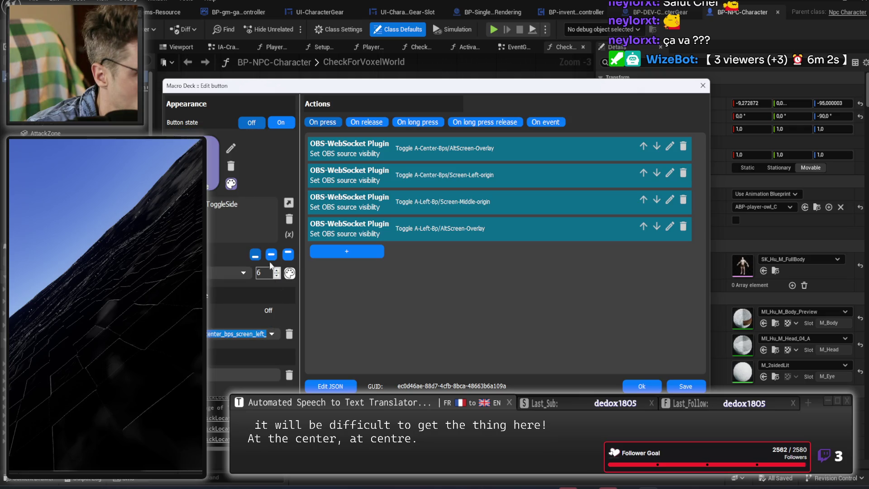
click(683, 389)
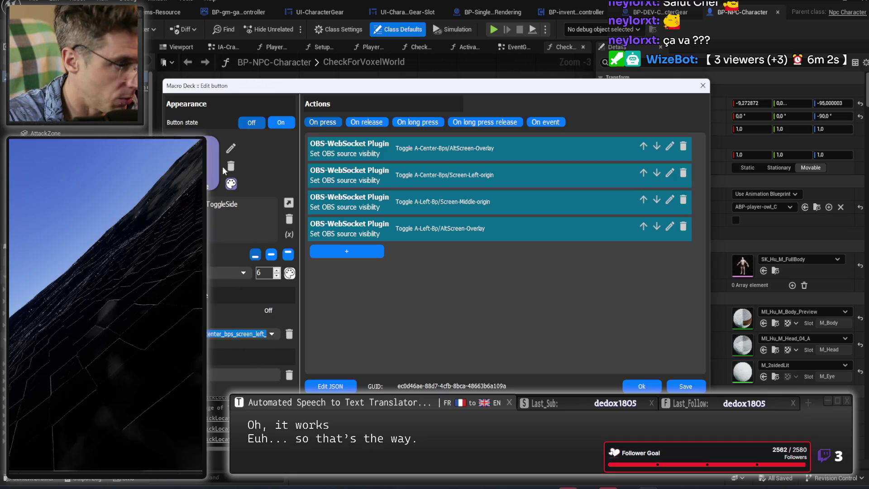
Switch between the Off and On states, keeping the Off state's colour unchanged
click(252, 123)
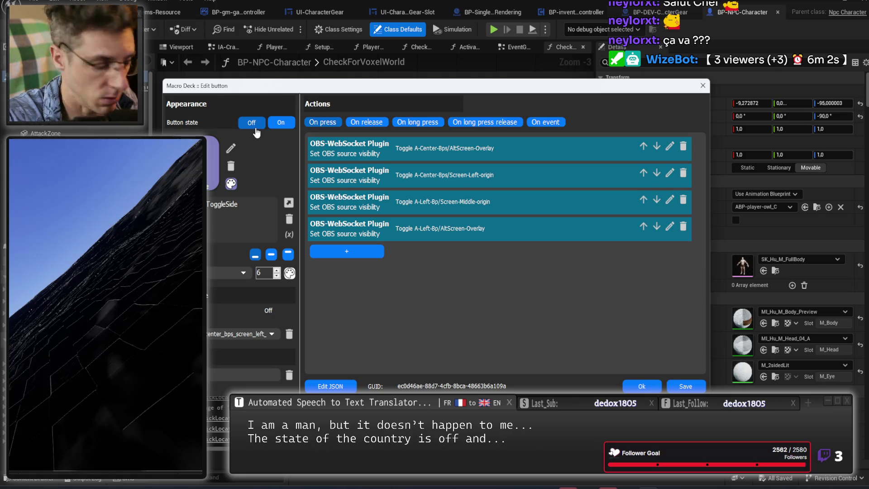
click(285, 123)
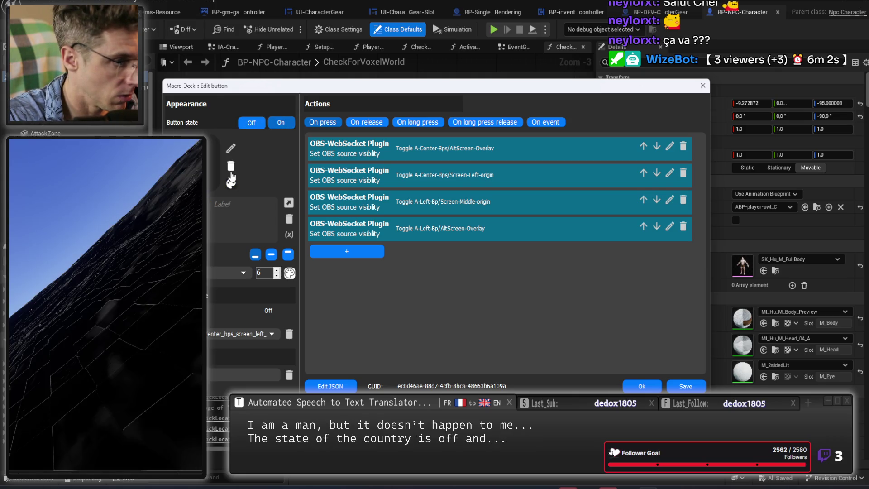
click(251, 122)
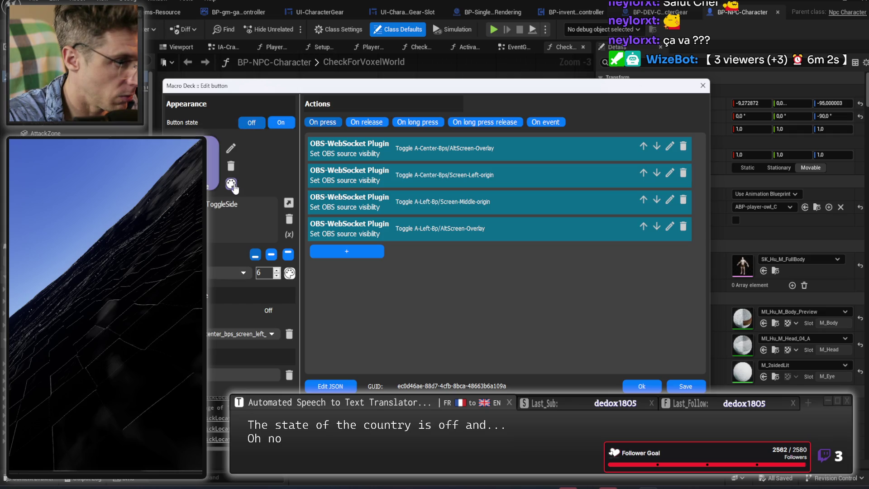
click(231, 183)
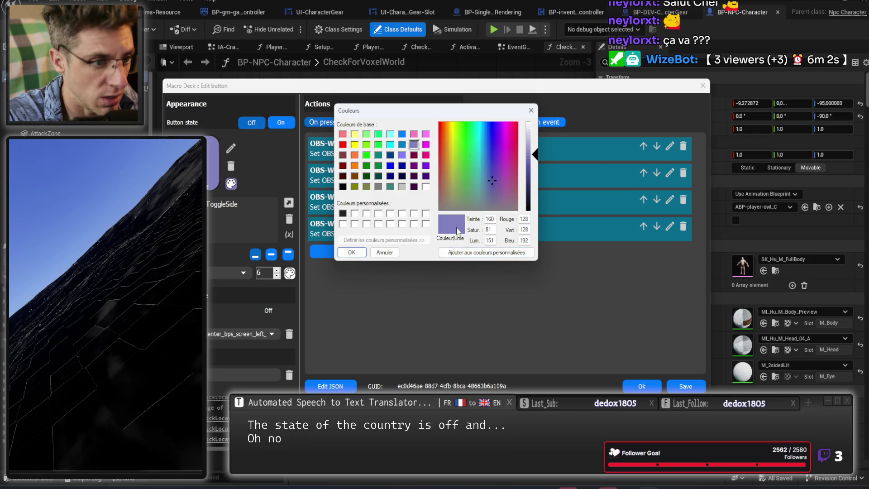
click(359, 252)
Give the On state a brightened lavender background labelled SIDE ON
click(282, 127)
click(231, 183)
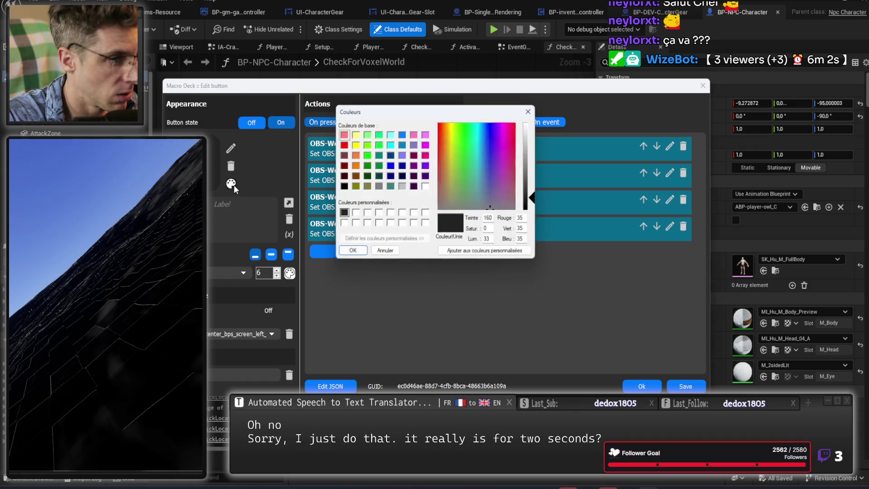
click(414, 145)
mouse_move(538, 150)
mouse_down()
mouse_move(536, 131)
mouse_move(537, 168)
mouse_up()
click(352, 252)
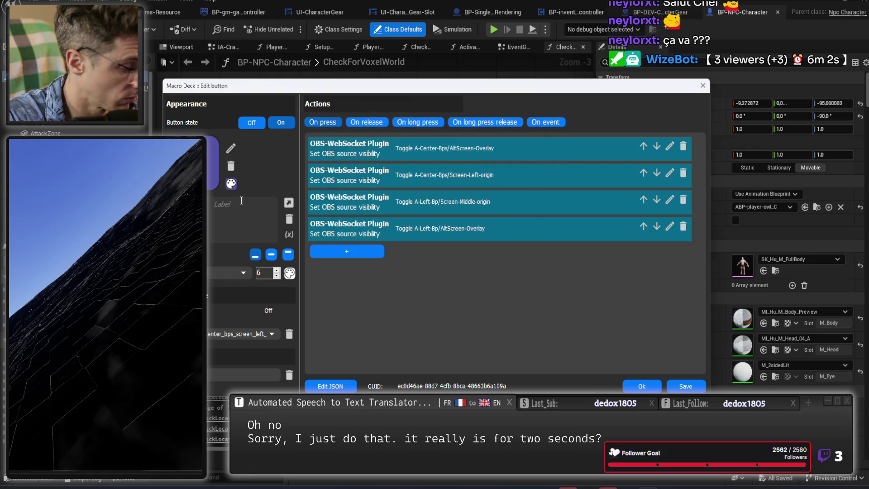
click(253, 215)
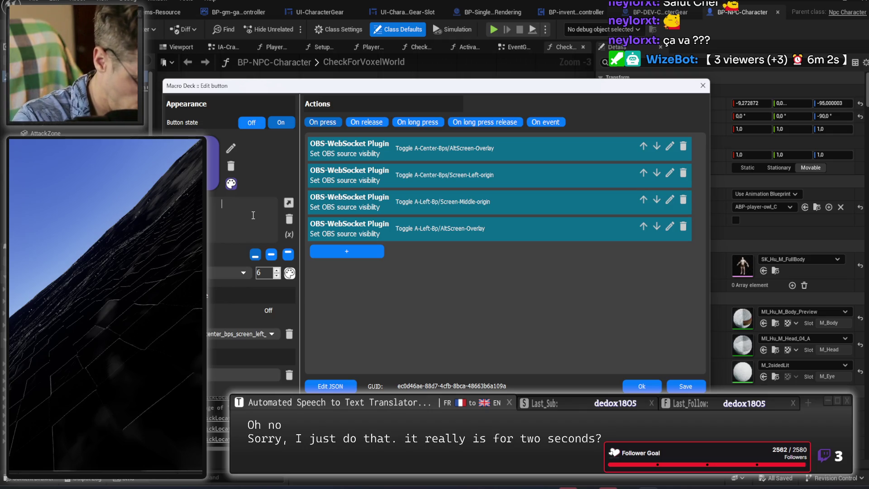
text(SIDE ON)
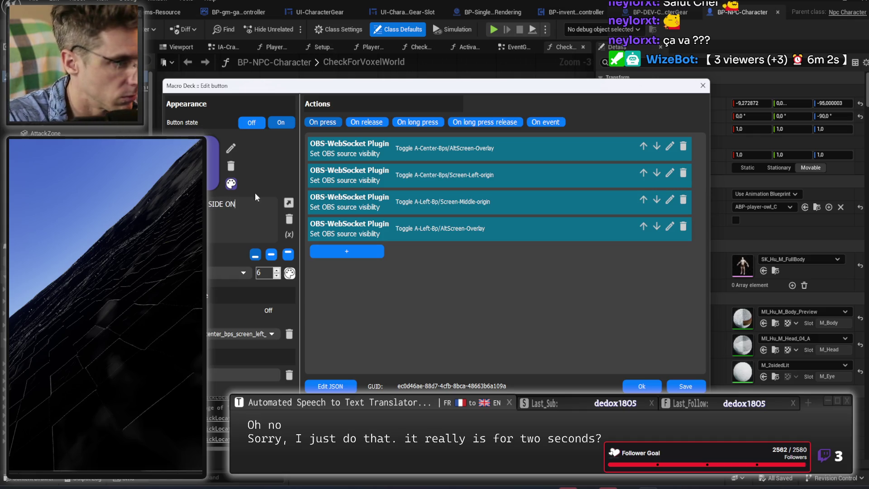
Relabel the Off state SIDE OFF and save the button
click(251, 122)
key(ctrl+a)
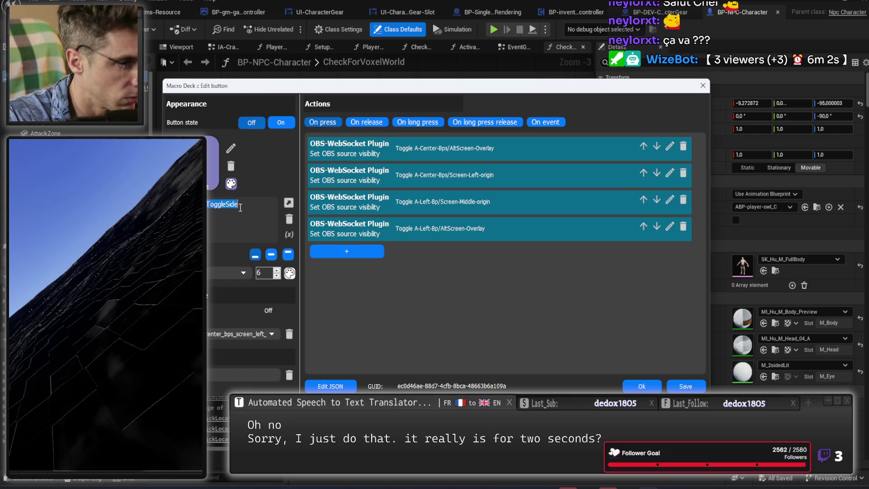
text(SIDE OFF)
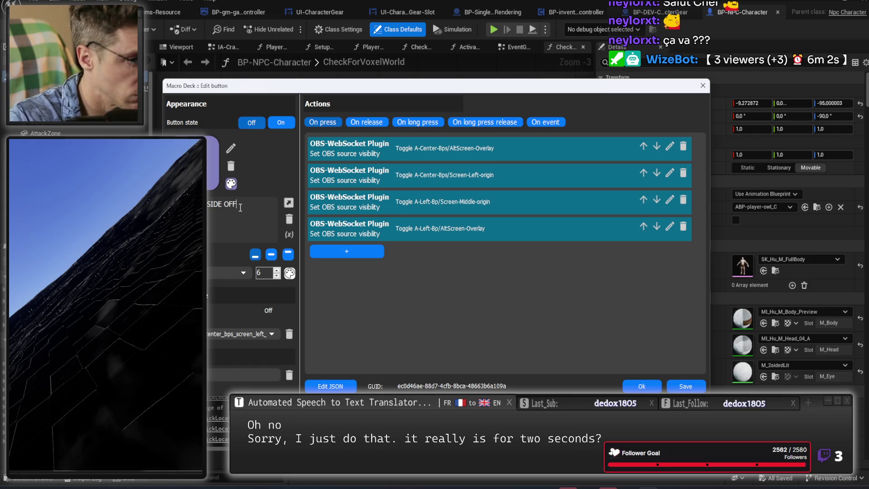
click(283, 122)
click(253, 122)
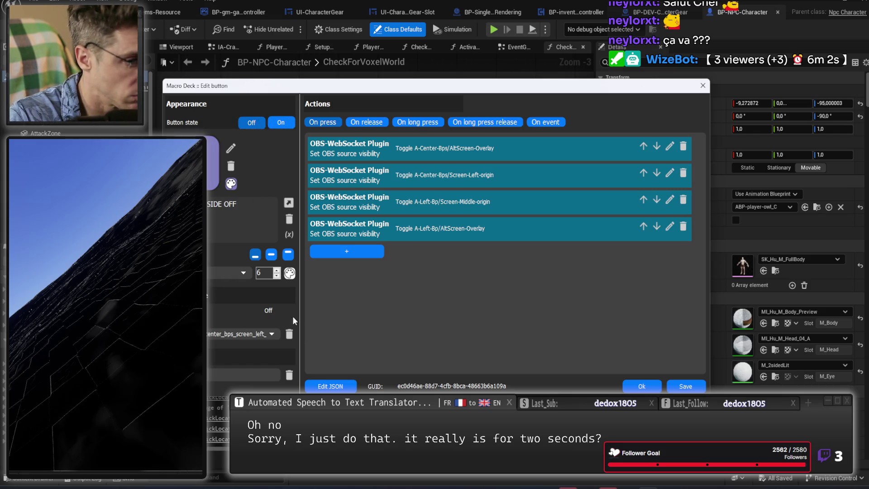
click(642, 386)
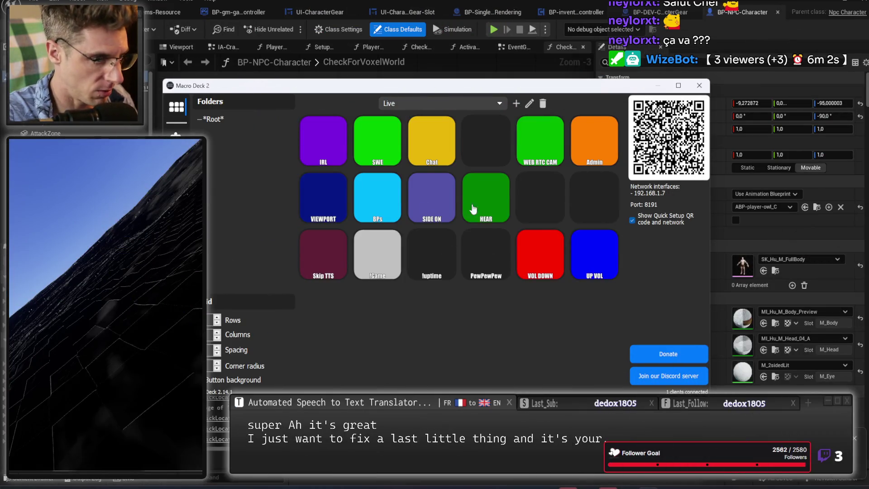
Drag row 2 into the order HEAR, VIEWPORT, BPs, SIDE ON, then trigger !Game
drag(498, 199, 549, 202)
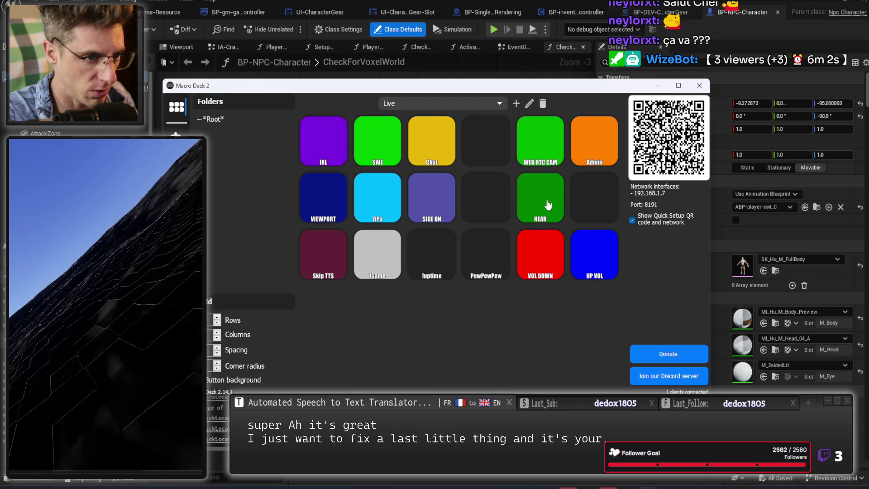
drag(427, 199, 485, 201)
drag(395, 199, 429, 204)
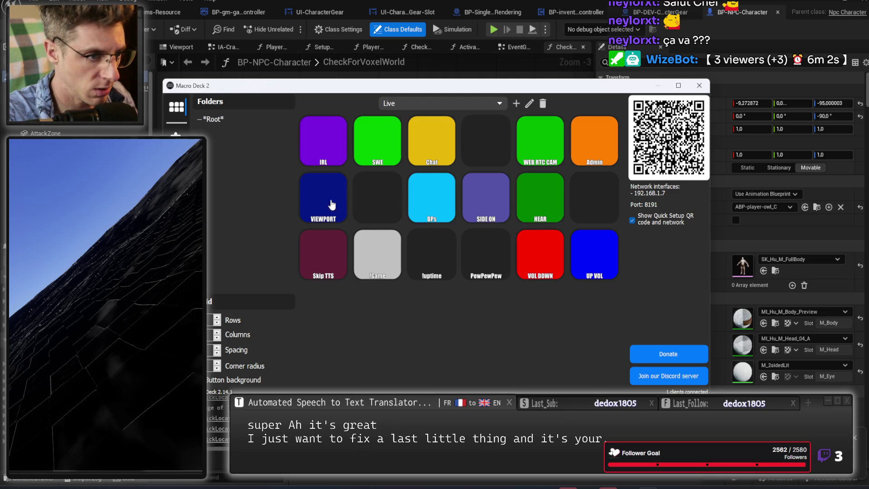
drag(337, 203, 364, 205)
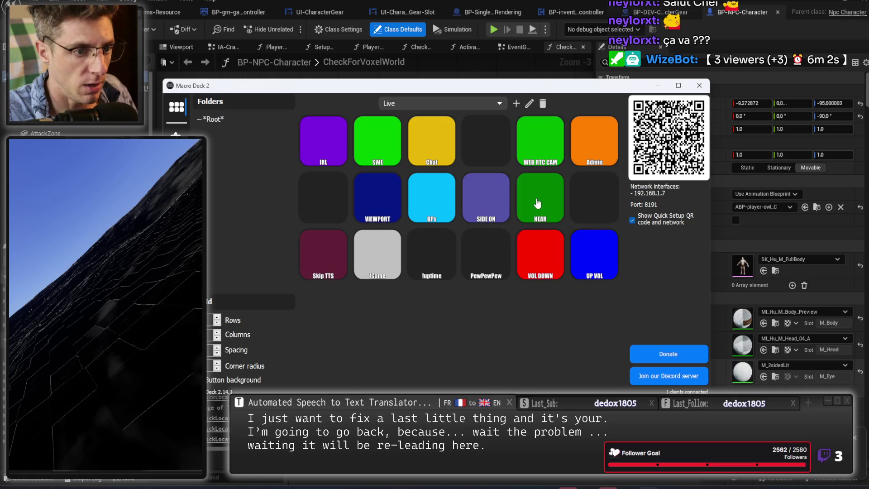
drag(541, 205, 323, 202)
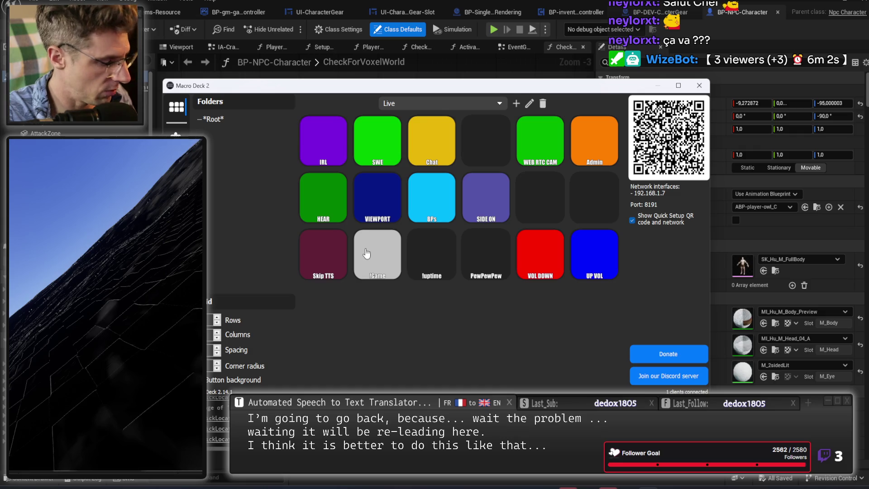
click(365, 254)
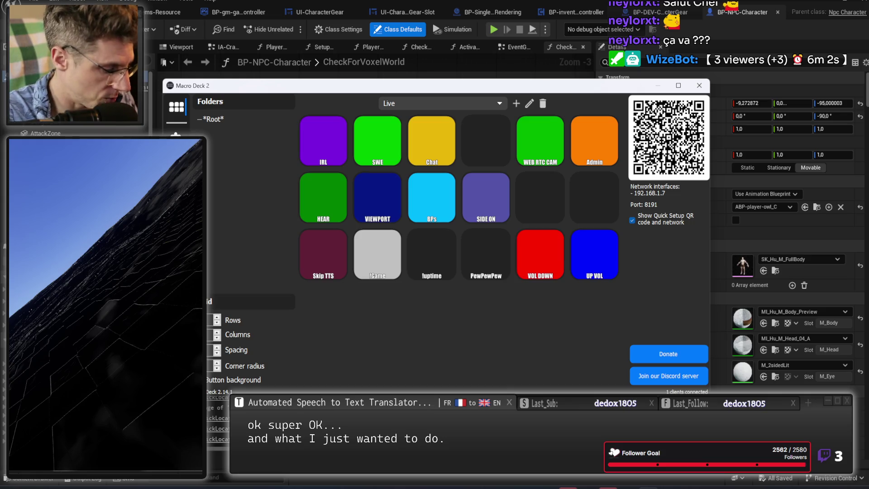
click(538, 265)
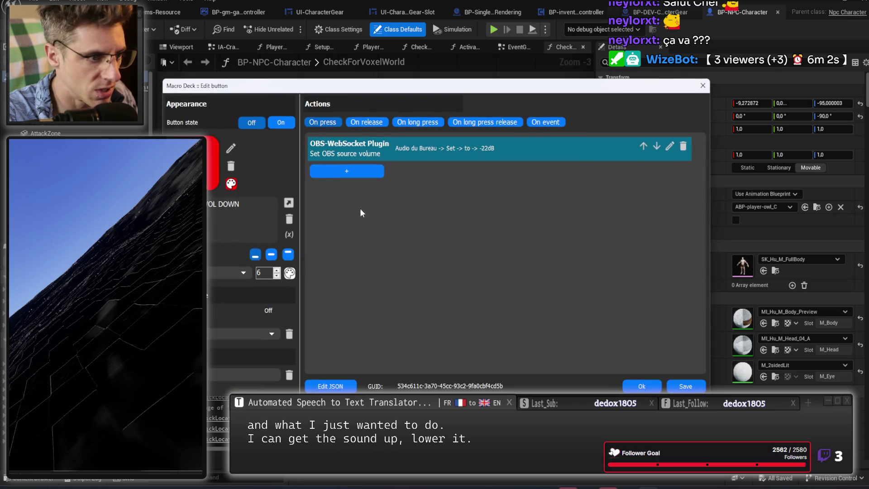
Bind the VOL DOWN tile's state to the Audio du Bureau volume variable
click(253, 335)
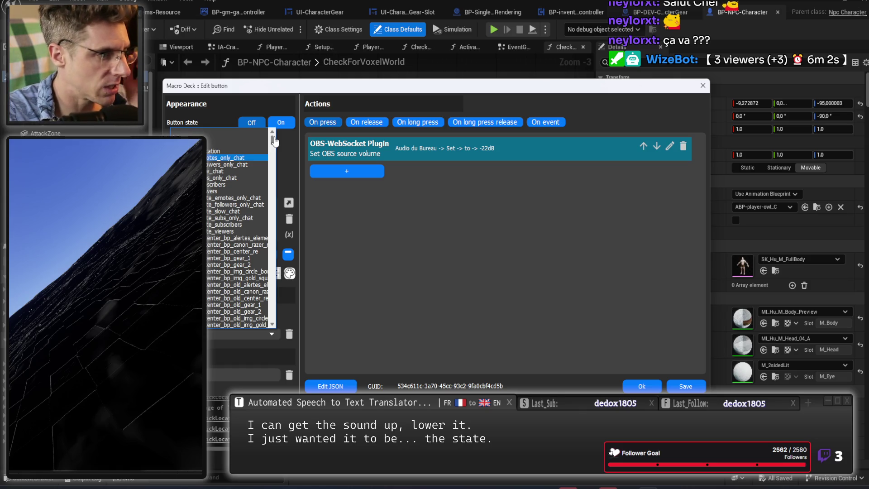
drag(274, 141, 278, 315)
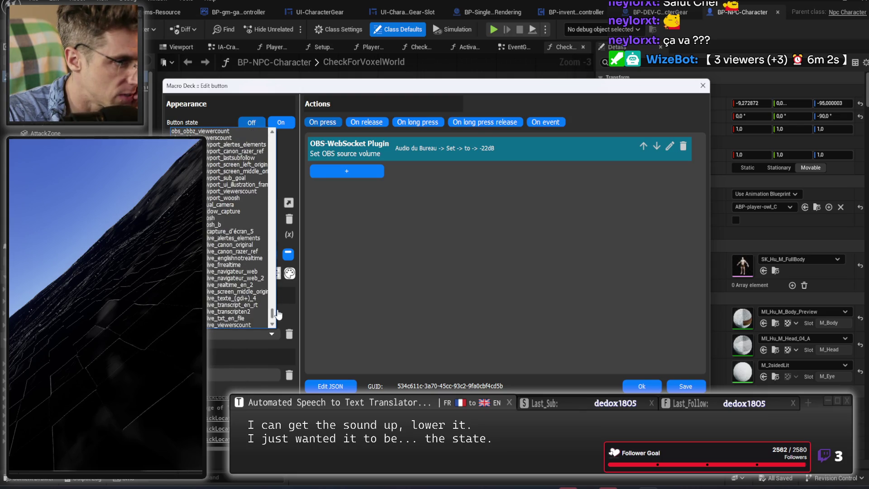
scroll(278, 314, up, 1)
scroll(278, 313, up, 4)
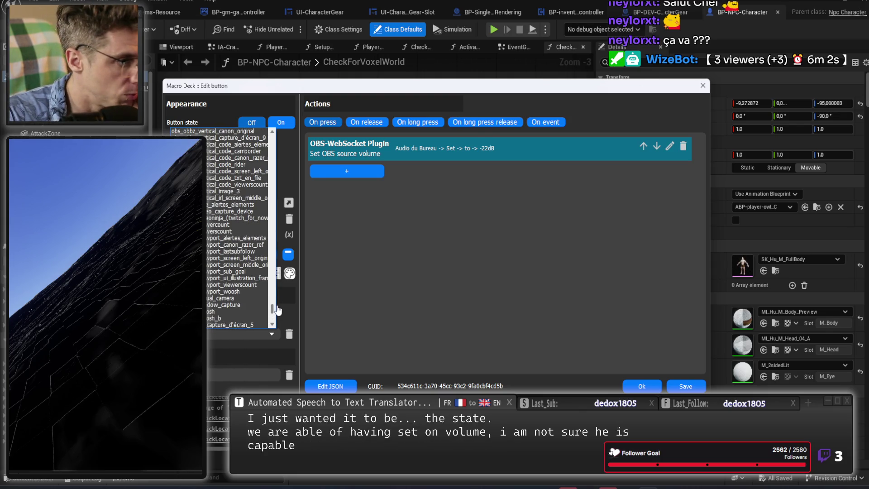
mouse_move(278, 310)
mouse_down()
mouse_move(266, 138)
mouse_move(270, 198)
mouse_up()
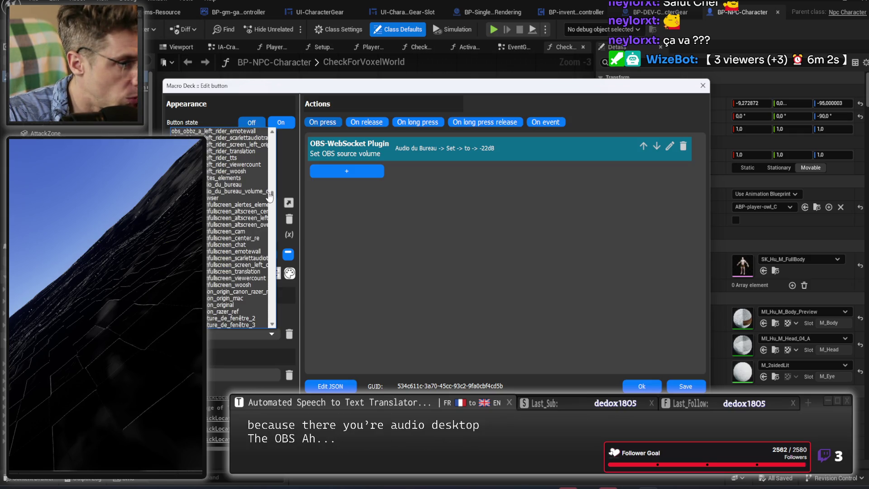
click(243, 194)
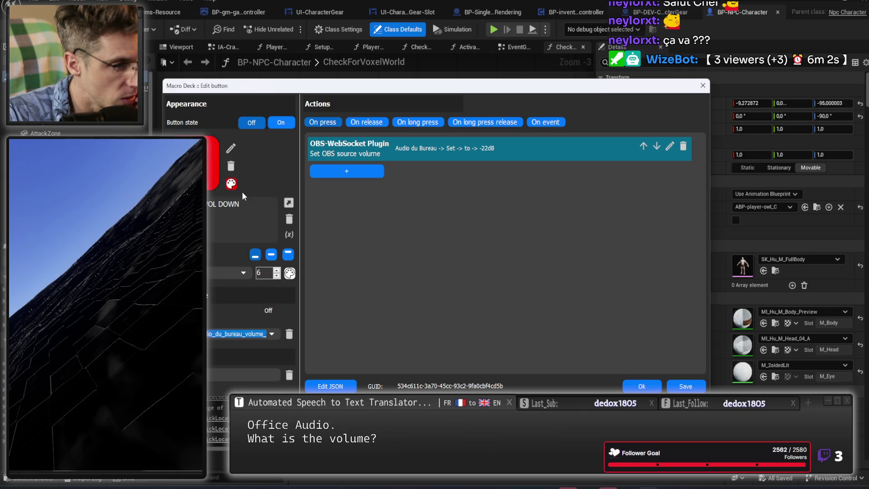
scroll(257, 338, down, 1)
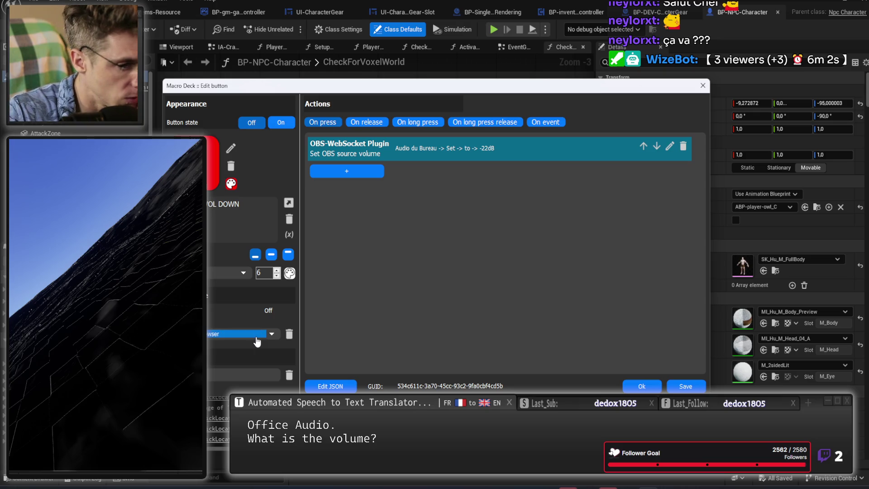
scroll(258, 341, up, 1)
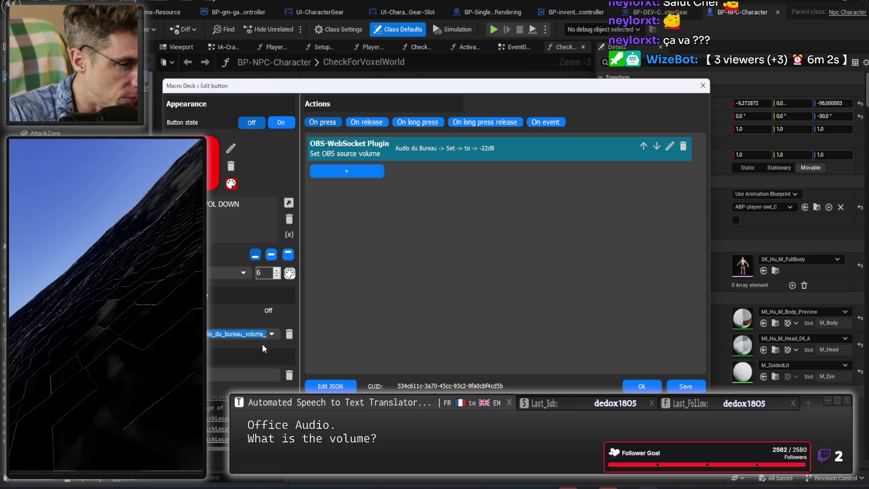
drag(651, 86, 593, 51)
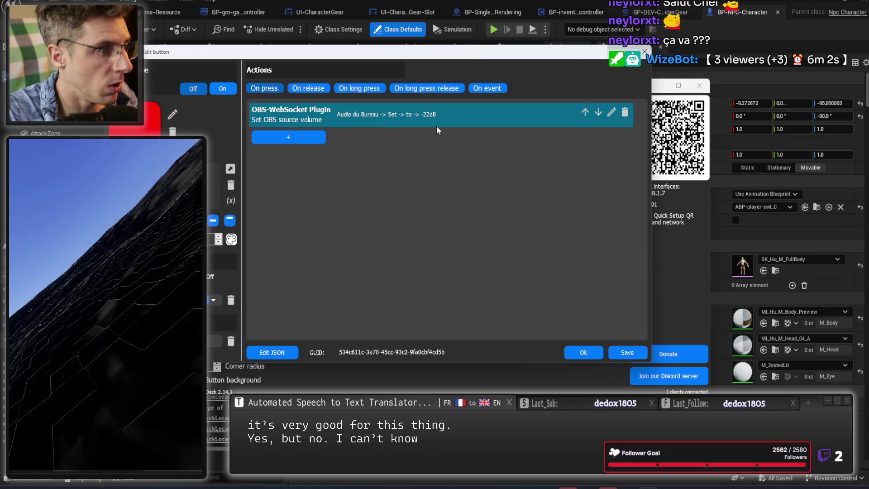
Save the VOL DOWN edits and bring the Macro Deck window back with Alt+Tab
click(584, 352)
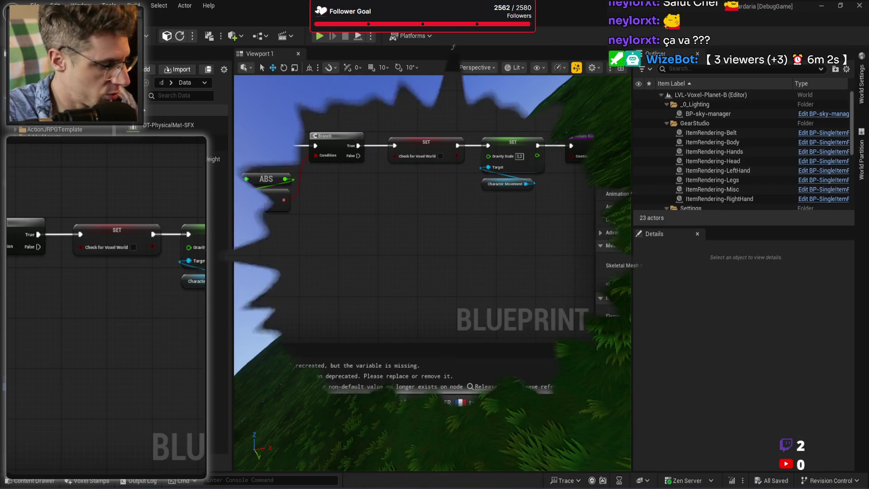
key(alt+Tab)
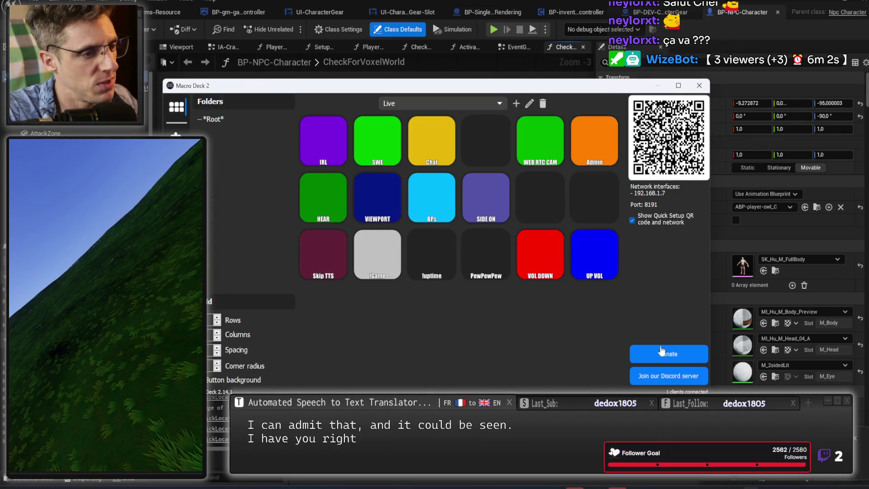
Bind the BPs tile's button state to the center_bps_center_re variable
click(438, 203)
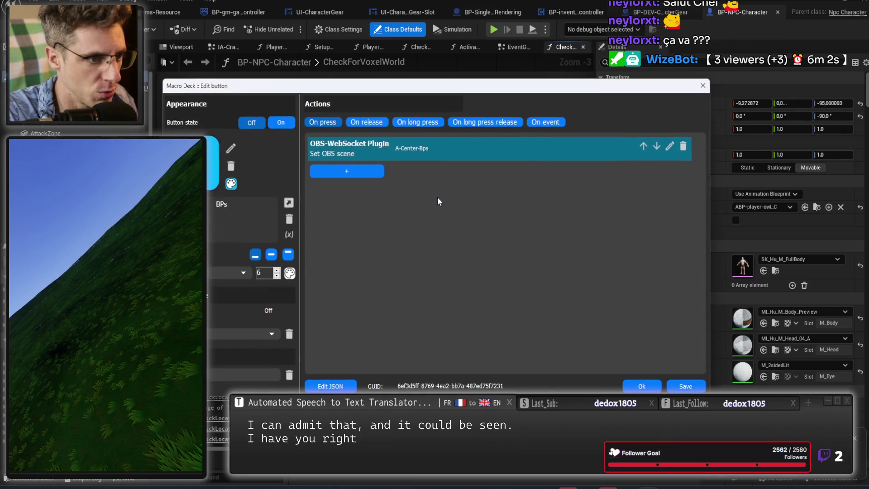
click(260, 334)
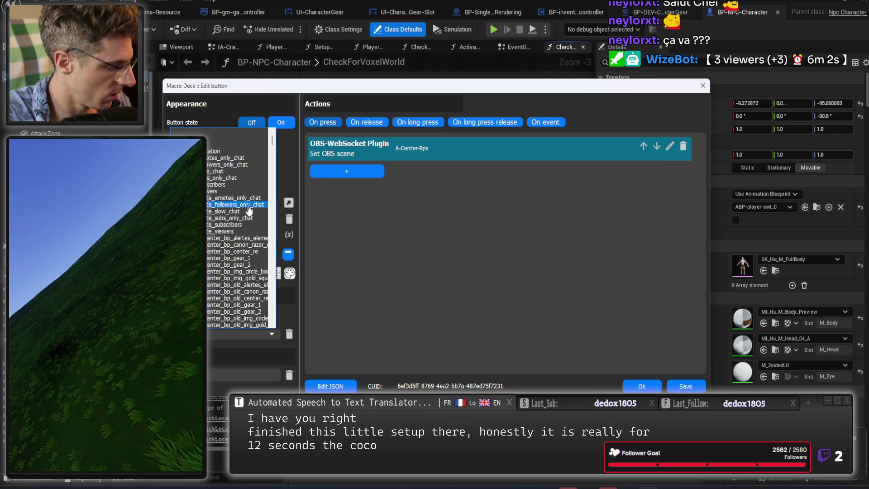
scroll(231, 222, down, 4)
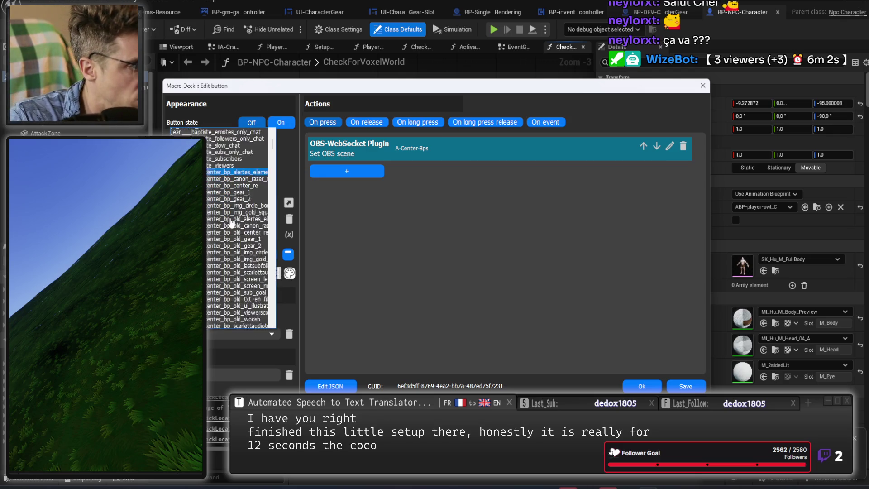
scroll(231, 224, down, 10)
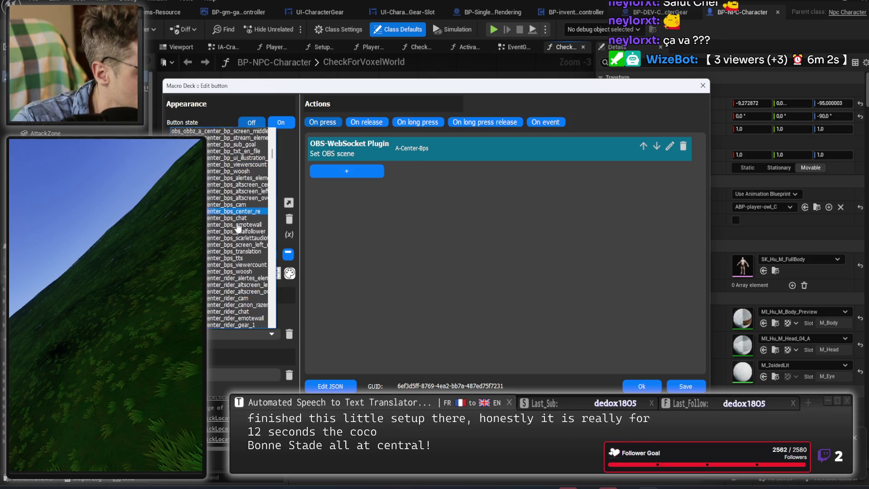
scroll(238, 225, down, 1)
scroll(240, 240, up, 7)
scroll(244, 256, up, 7)
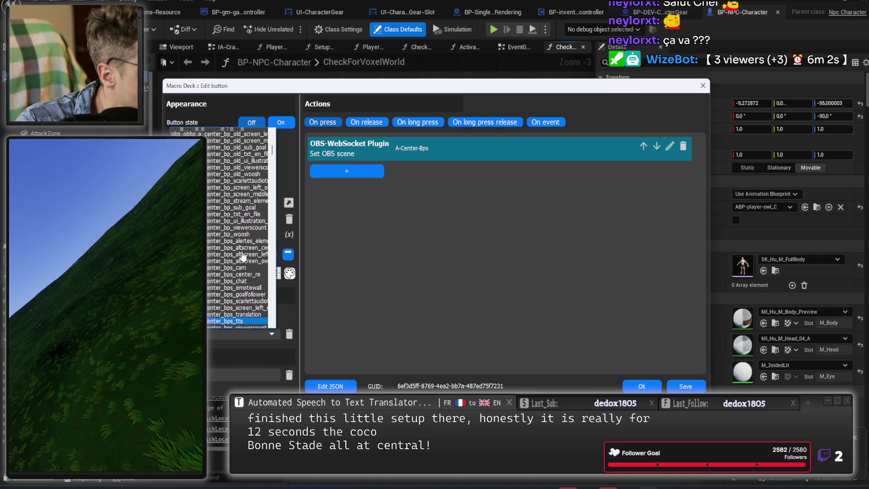
scroll(243, 257, up, 3)
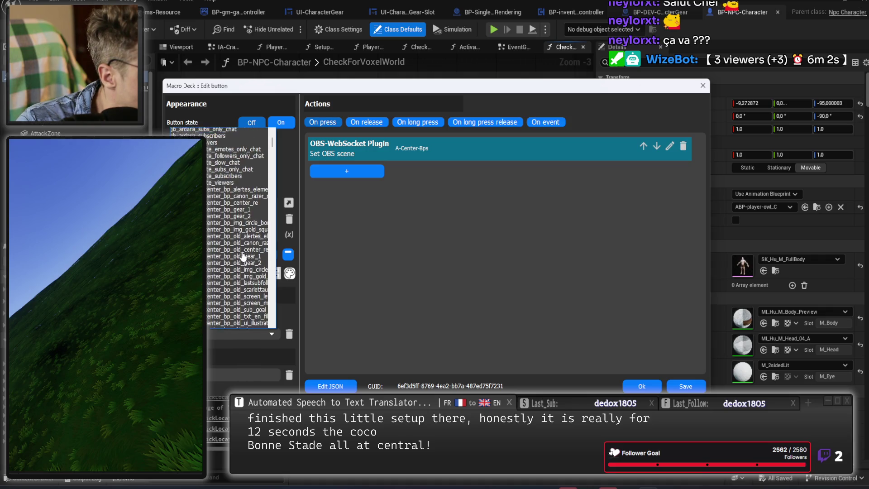
scroll(239, 249, down, 9)
scroll(240, 258, down, 1)
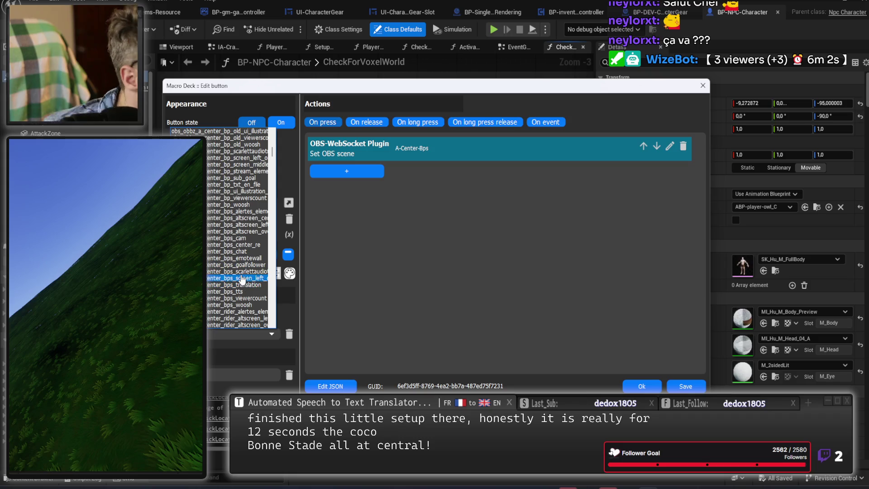
scroll(238, 268, up, 2)
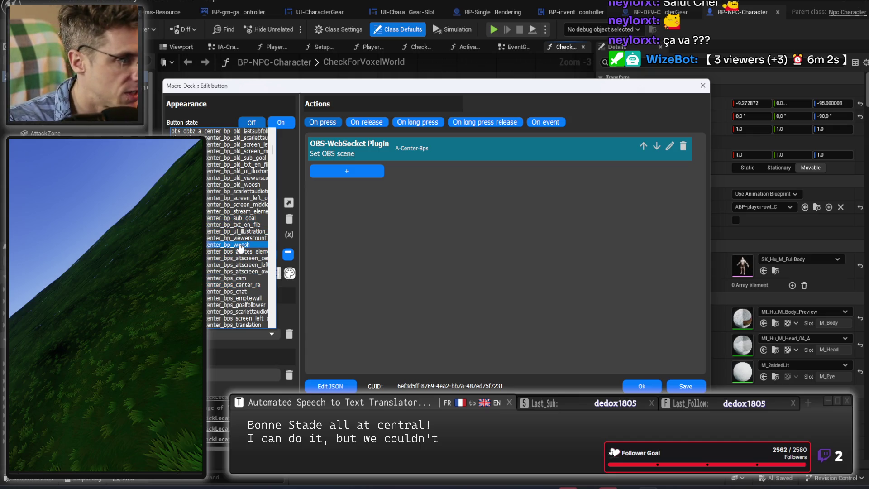
scroll(240, 240, up, 1)
scroll(240, 240, up, 3)
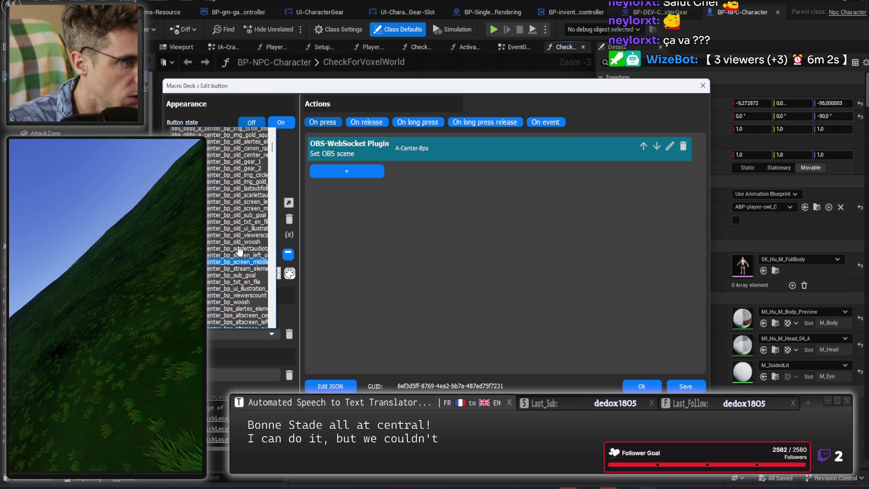
scroll(240, 252, up, 2)
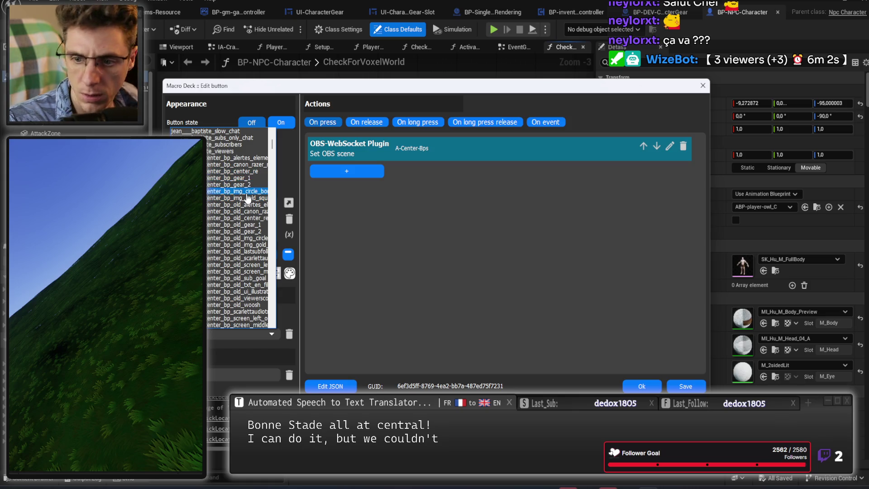
scroll(252, 200, down, 6)
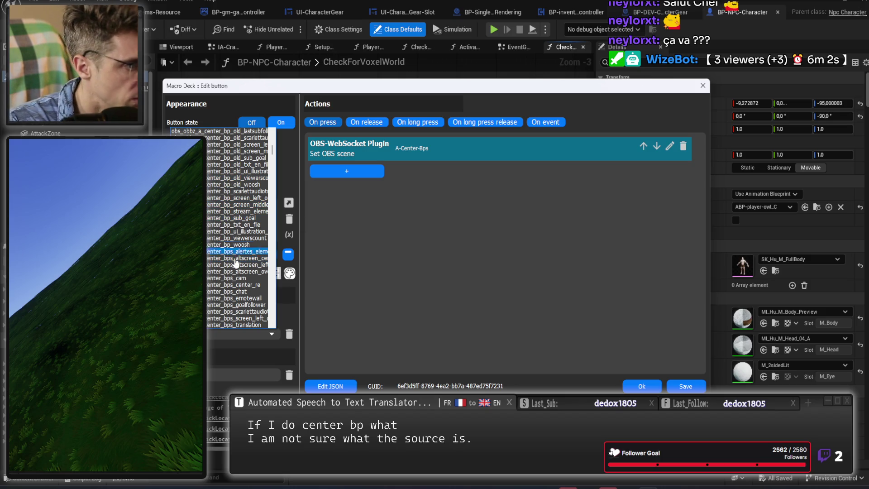
click(244, 284)
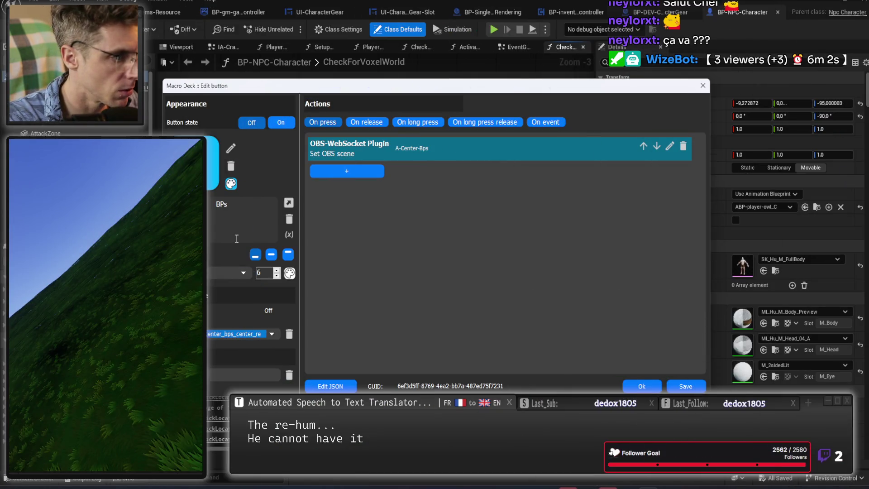
Preview the tile's on and off looks in the button editor
click(263, 123)
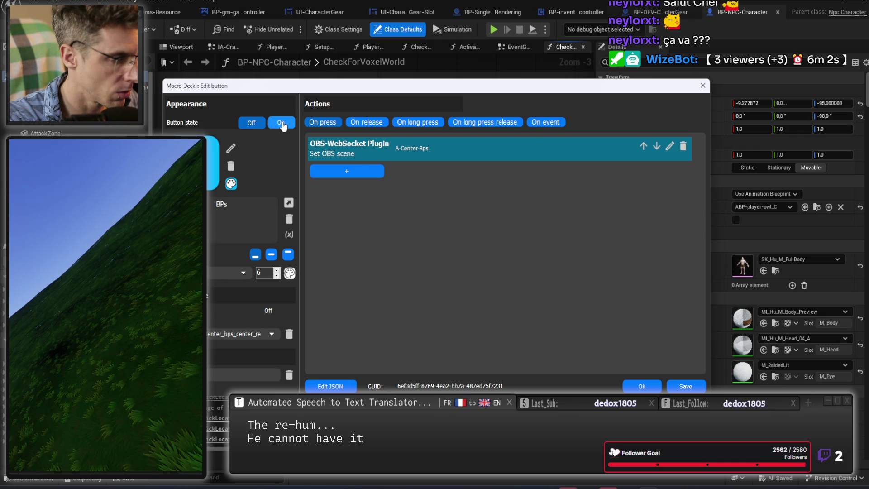
click(281, 123)
click(251, 122)
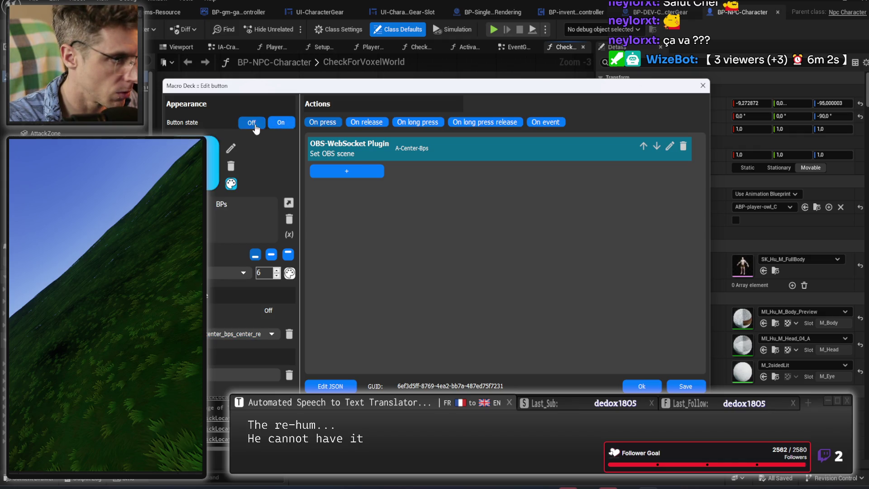
click(232, 184)
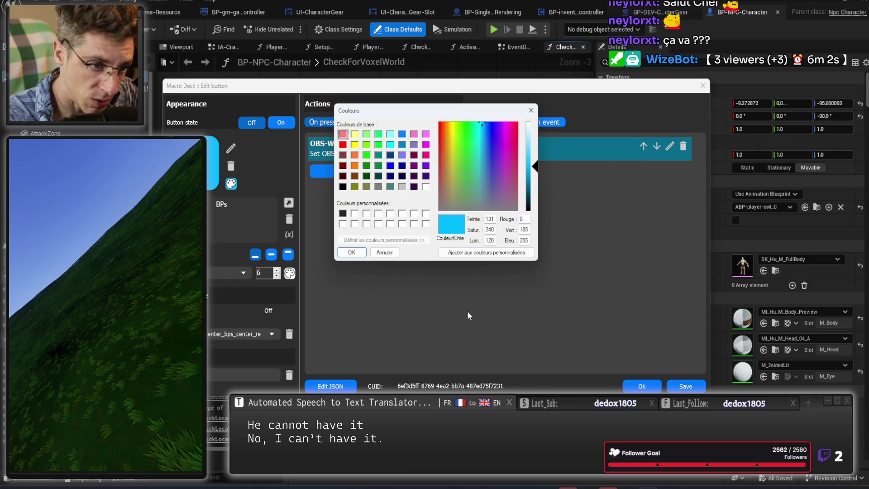
click(352, 252)
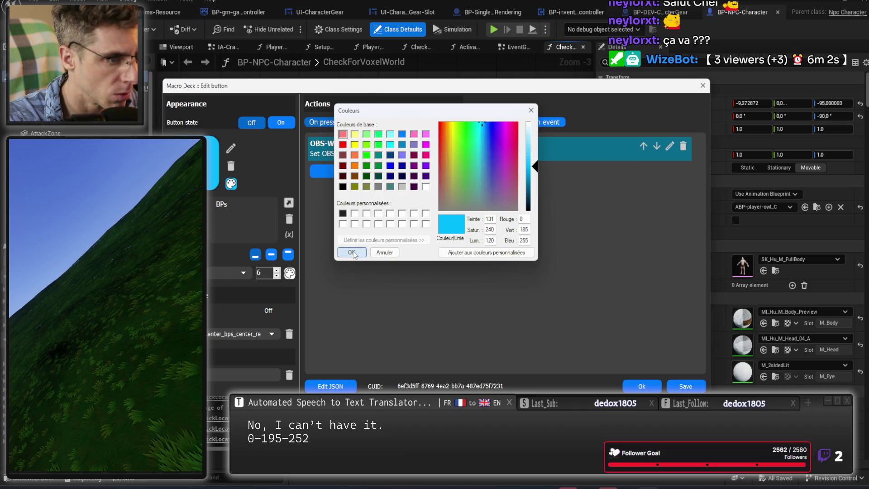
click(281, 122)
Set the button colour to Rouge 0, Vert 185, Bleu 252, lightened to light cyan
click(230, 187)
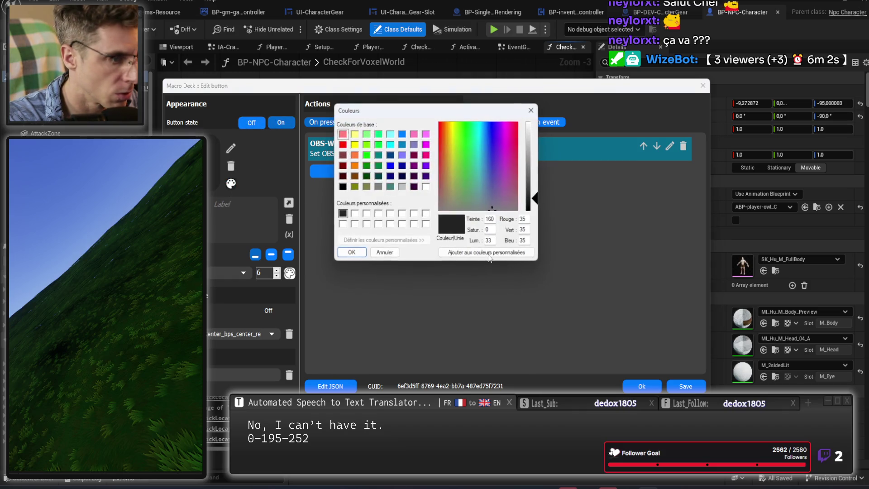
double_click(523, 218)
text(0)
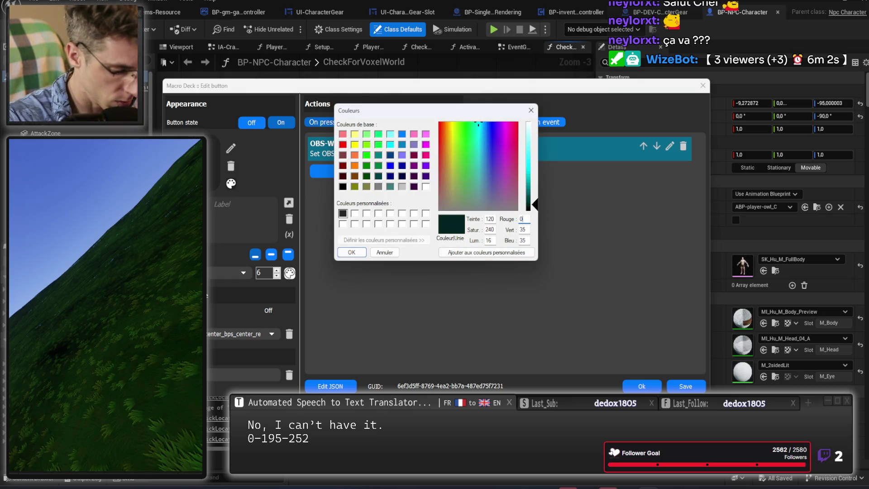
key(Tab)
text(185)
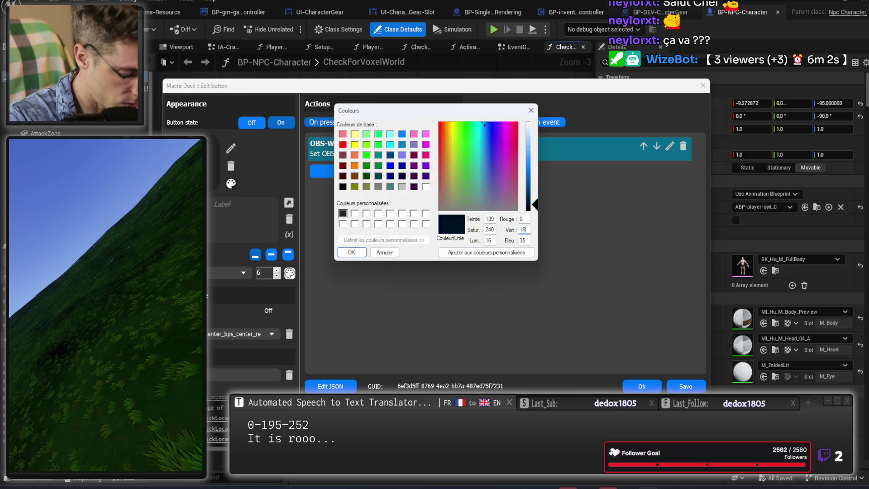
key(Tab)
text(252)
key(Tab)
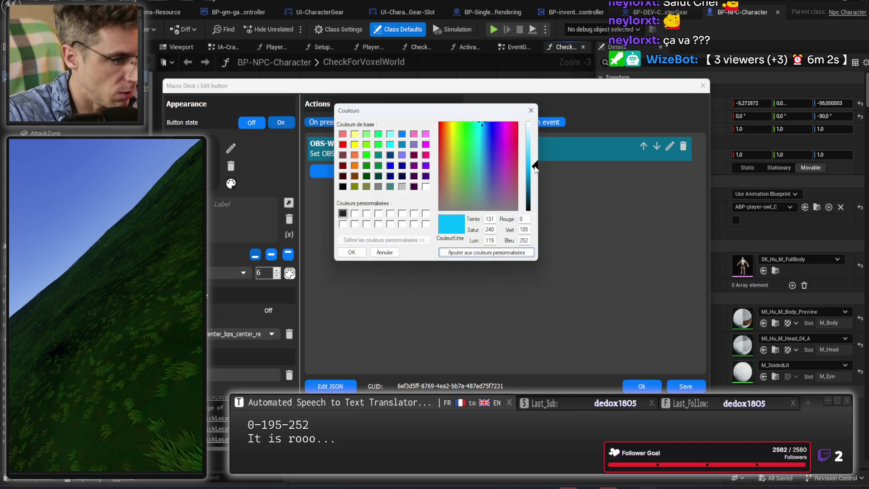
drag(535, 167, 535, 148)
click(351, 253)
Label the button CENTER and save it
click(235, 209)
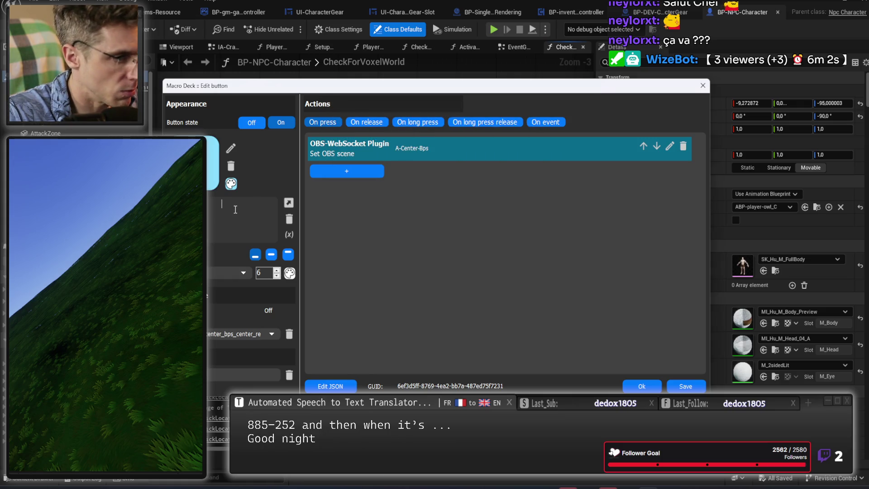
text(CENTER)
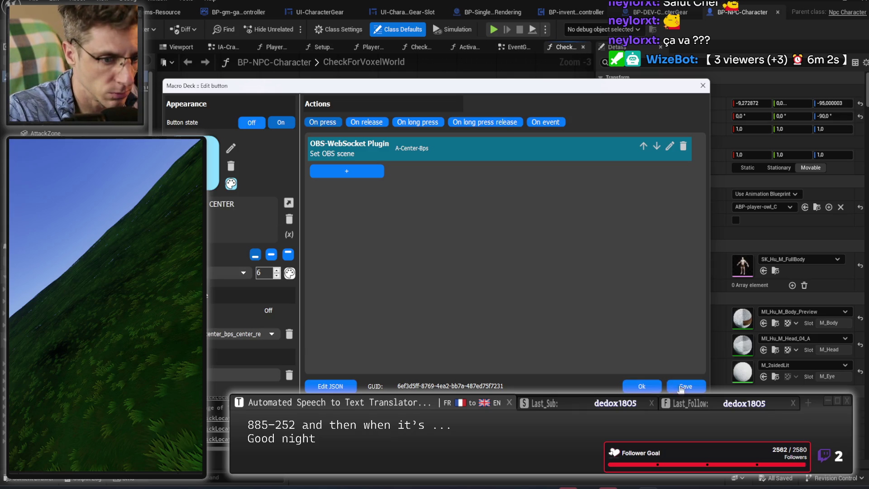
click(639, 383)
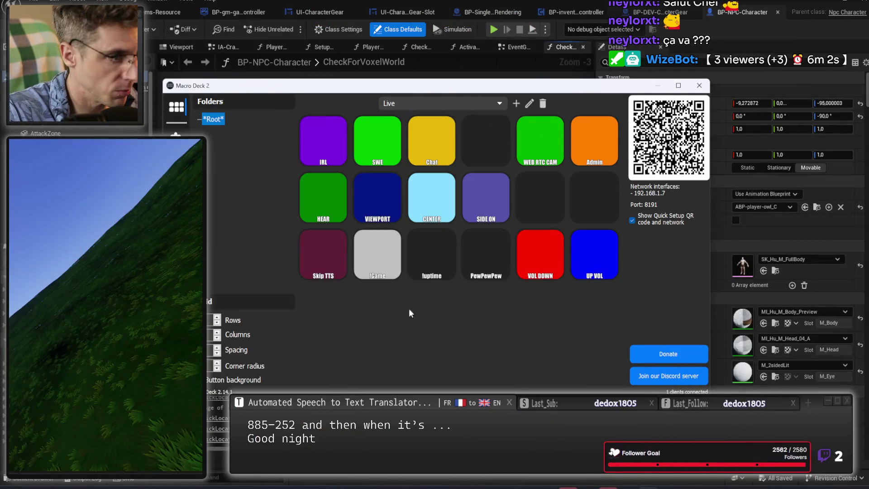
Reopen the CENTER button and bind its state to center_bps_viewercount
click(418, 202)
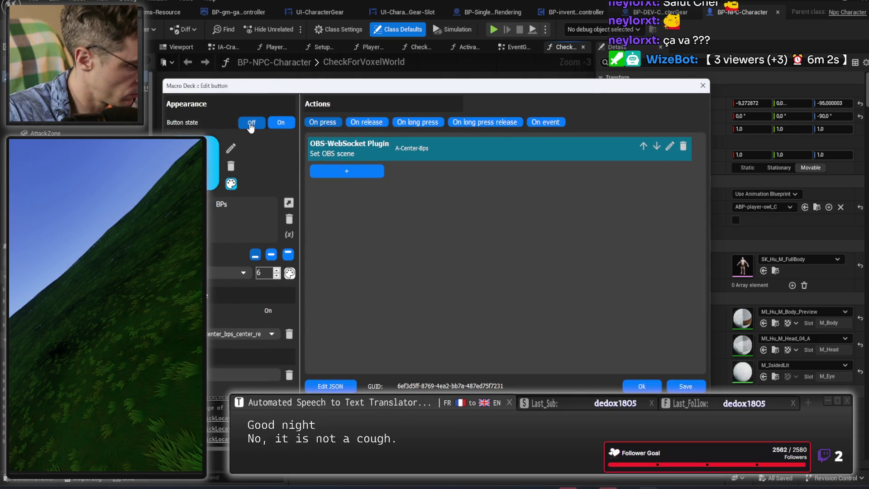
click(281, 122)
click(252, 122)
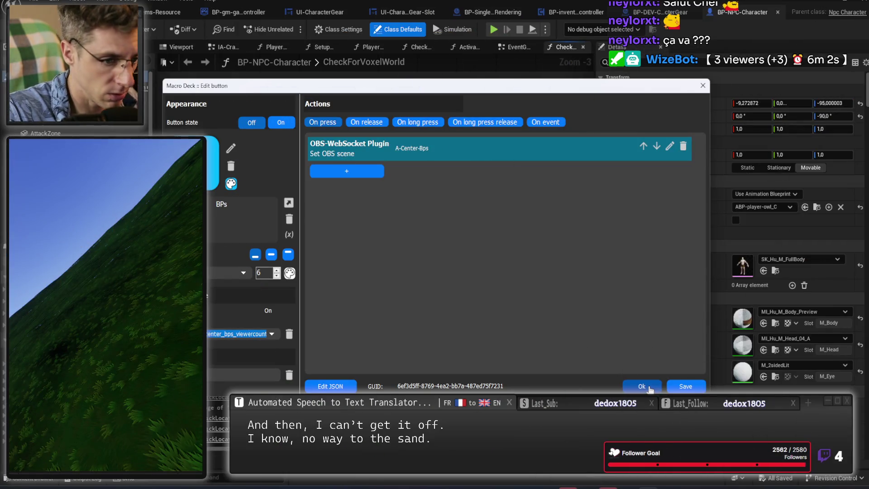
click(277, 338)
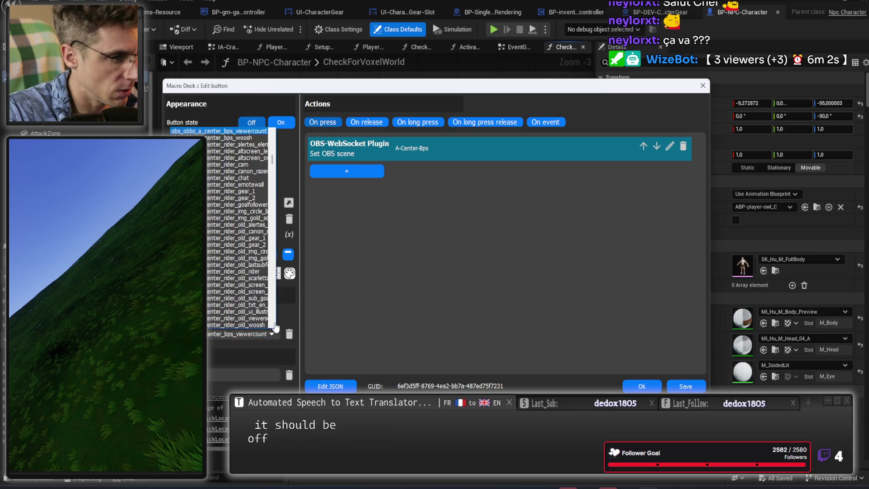
mouse_move(272, 164)
mouse_down()
mouse_move(266, 272)
mouse_move(261, 150)
mouse_move(258, 162)
mouse_up()
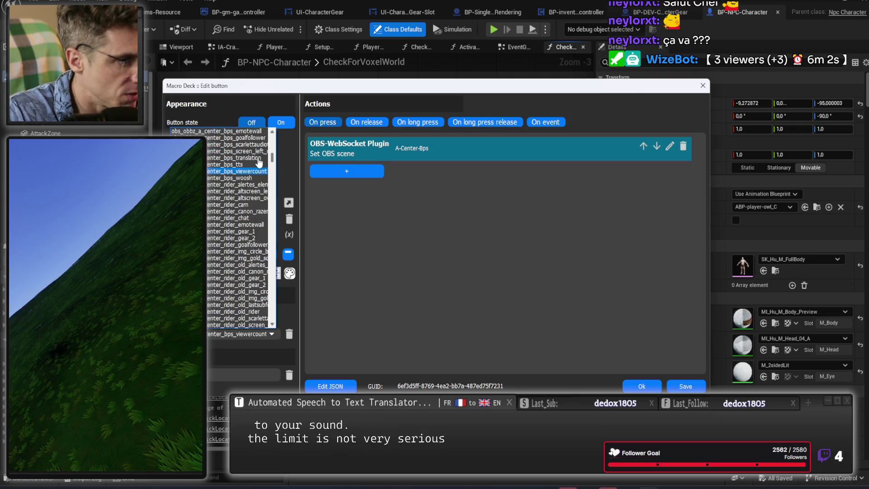
scroll(259, 162, up, 1)
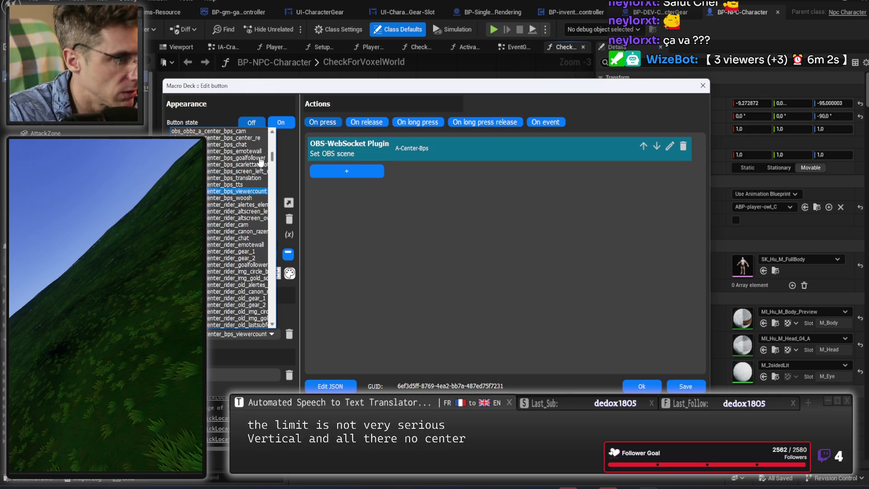
click(246, 192)
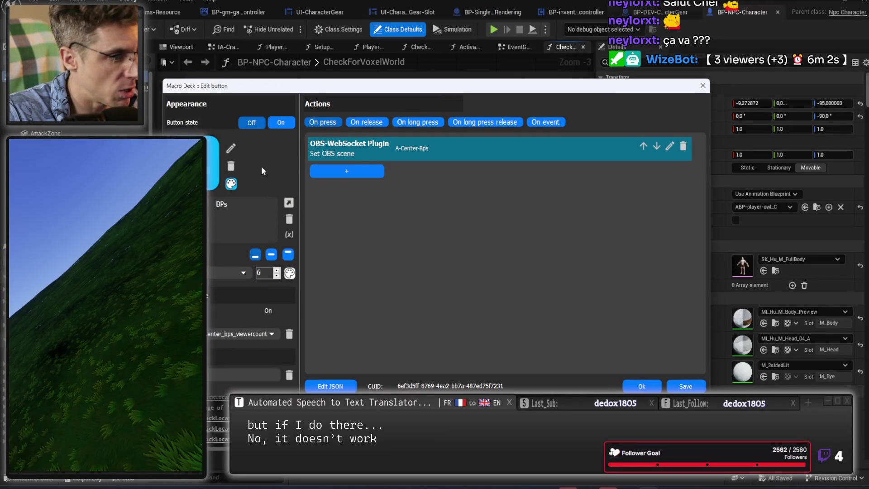
Clear the button's state binding and check its off and on appearances
click(290, 335)
click(252, 123)
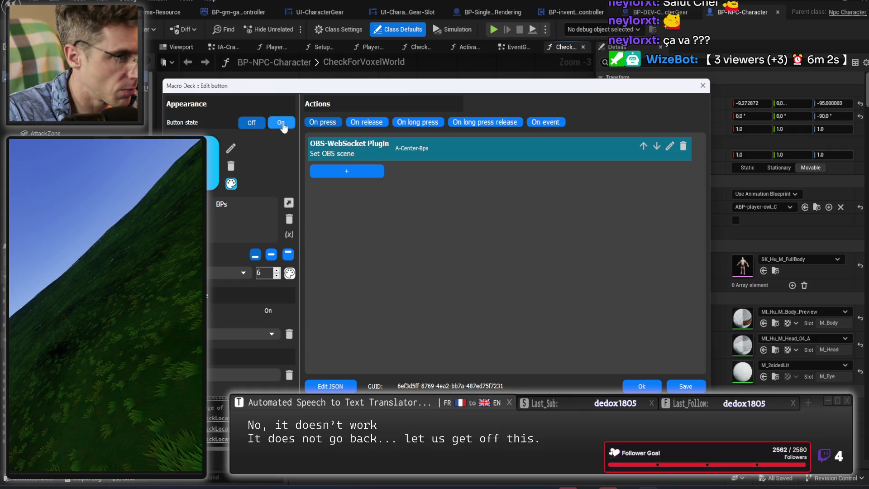
click(254, 123)
click(255, 124)
double_click(239, 204)
click(283, 126)
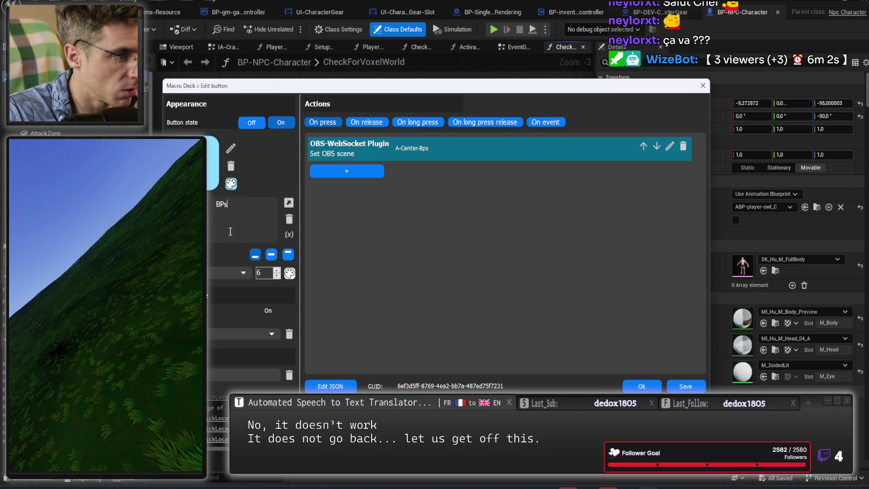
click(249, 122)
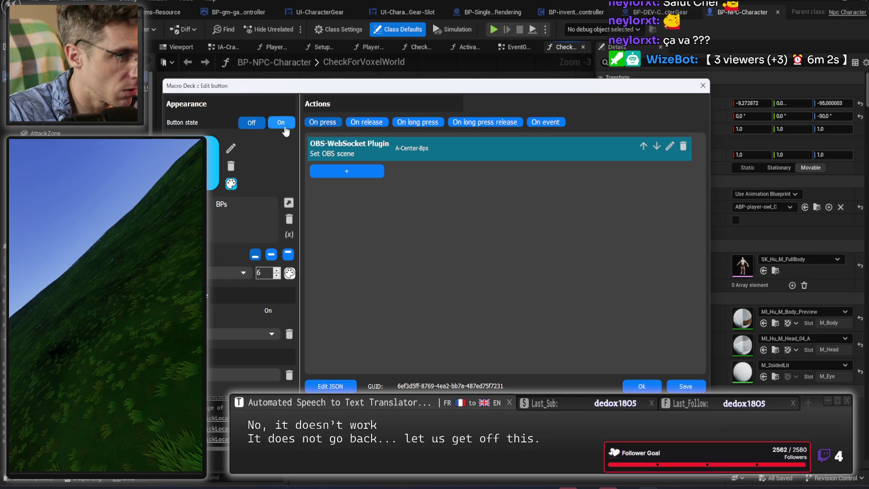
Give the BPs button a deeper cyan (0, 155, 215) and save it
click(231, 183)
click(528, 173)
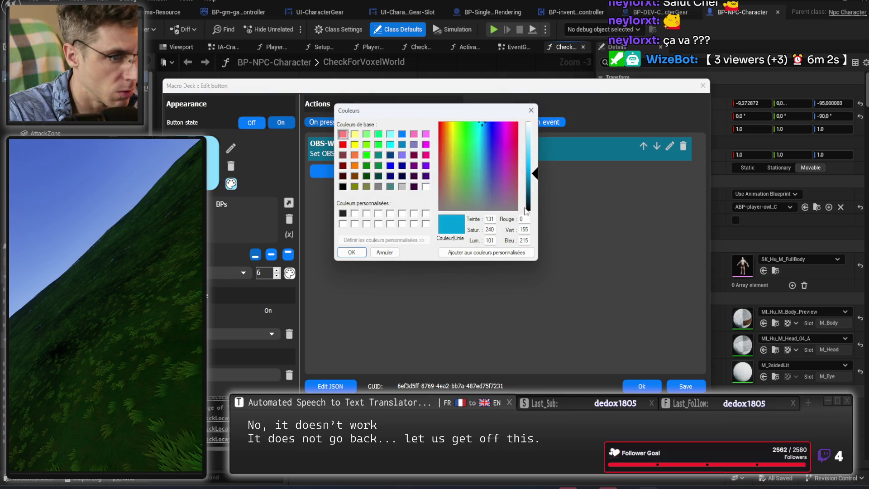
click(352, 252)
click(642, 386)
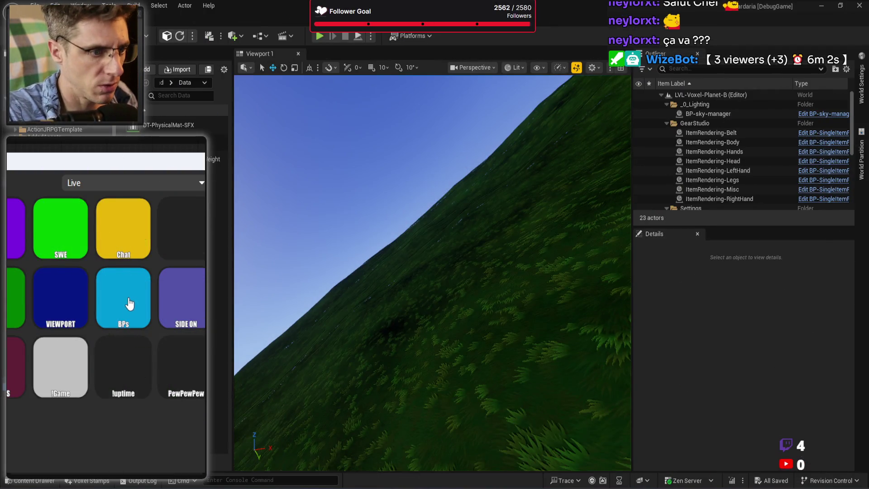
Make the VIEWPORT button bright blue
click(63, 288)
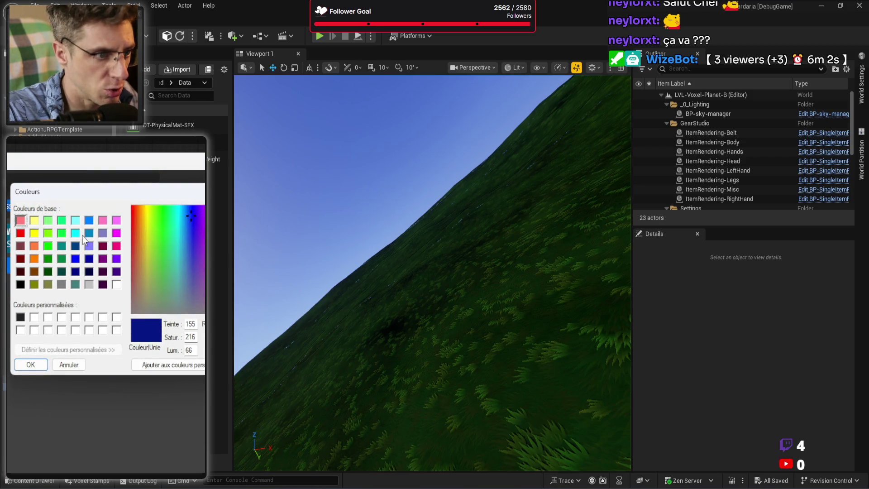
click(89, 220)
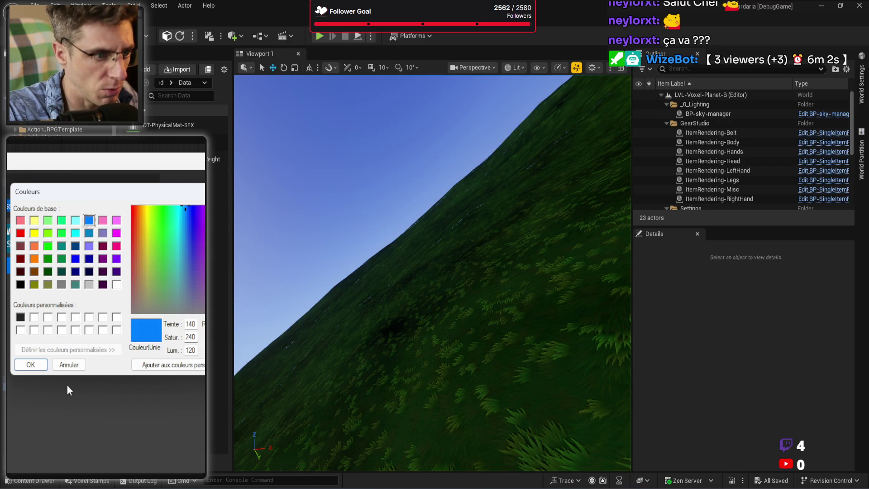
click(31, 364)
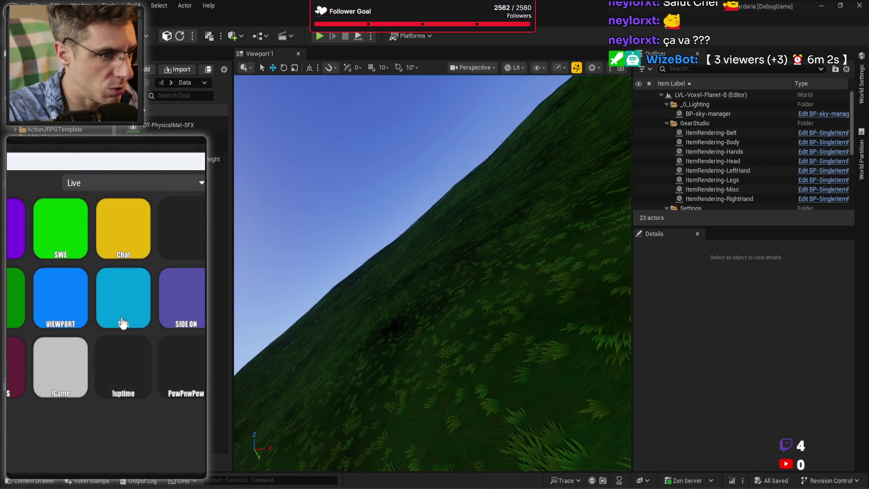
Colour the BPs button orange (value 119, nudged toward red) and reopen its settings
click(116, 295)
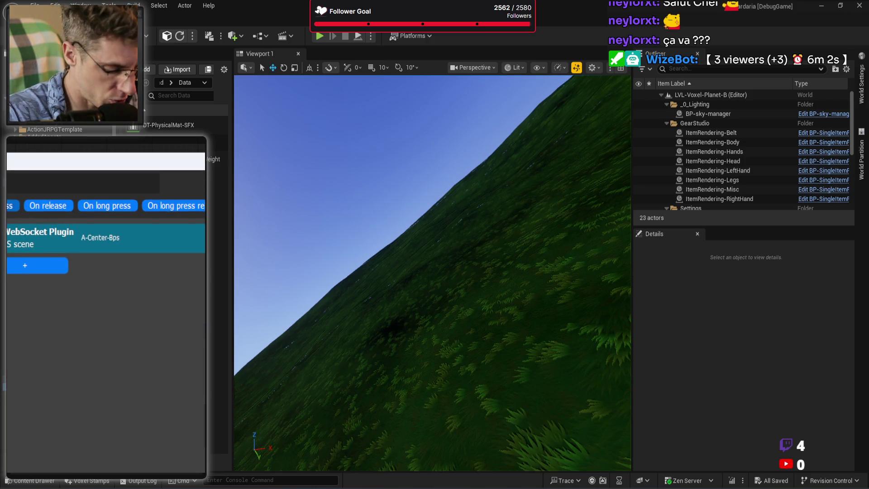
click(134, 256)
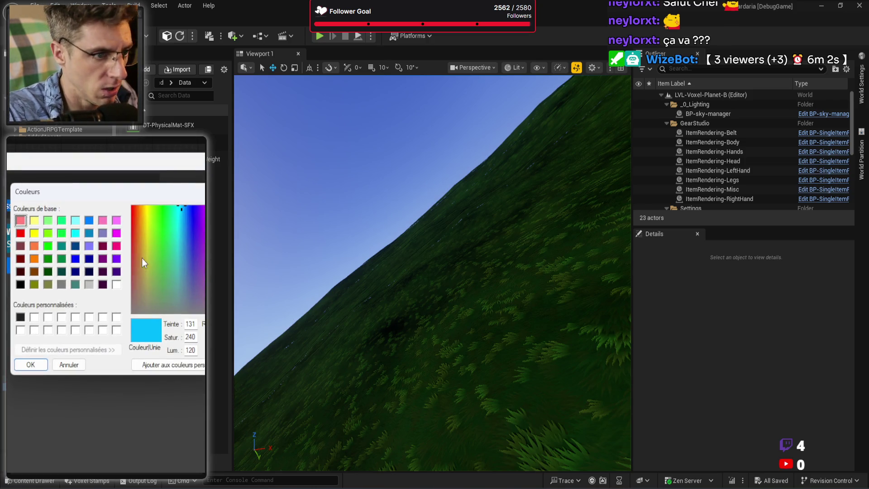
click(34, 258)
text(119)
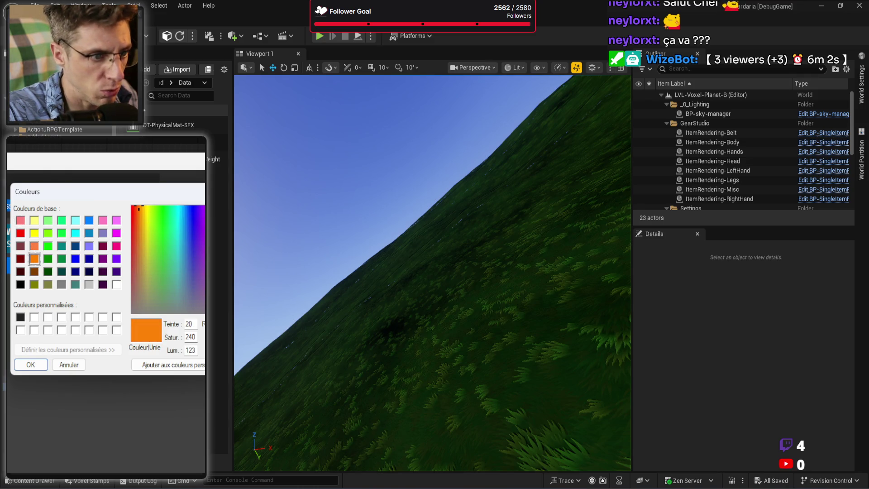
click(137, 206)
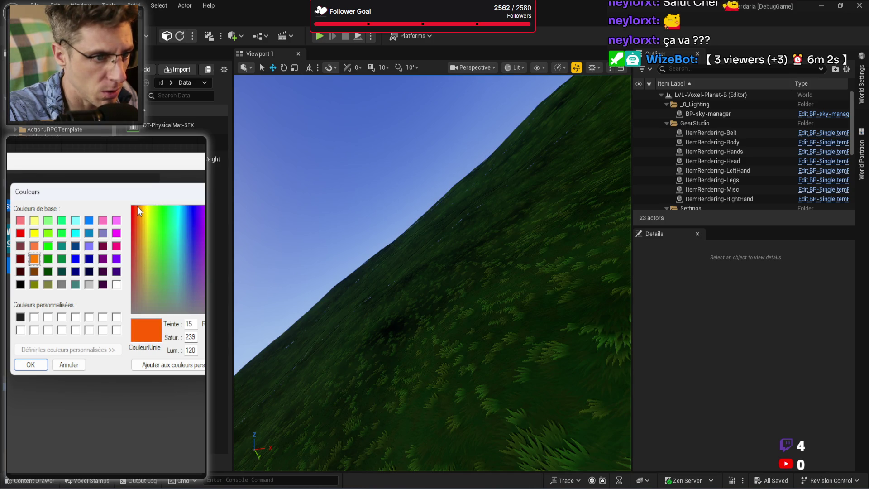
key(Return)
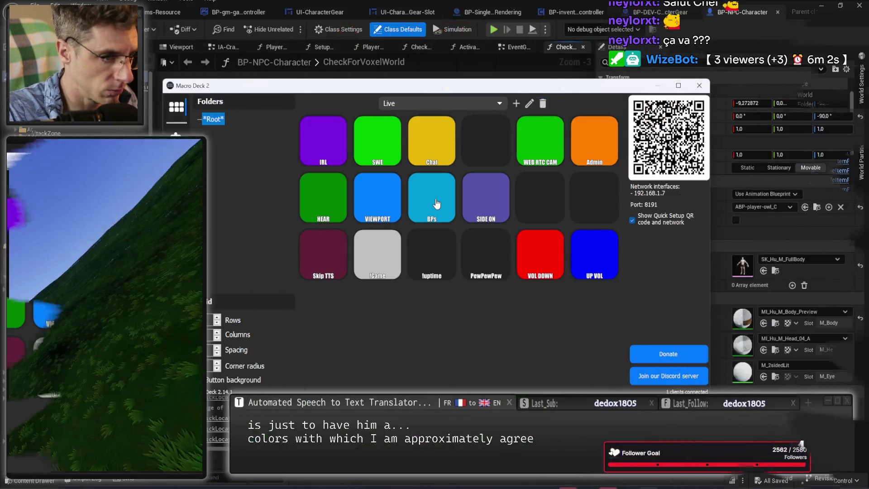
click(398, 197)
click(253, 123)
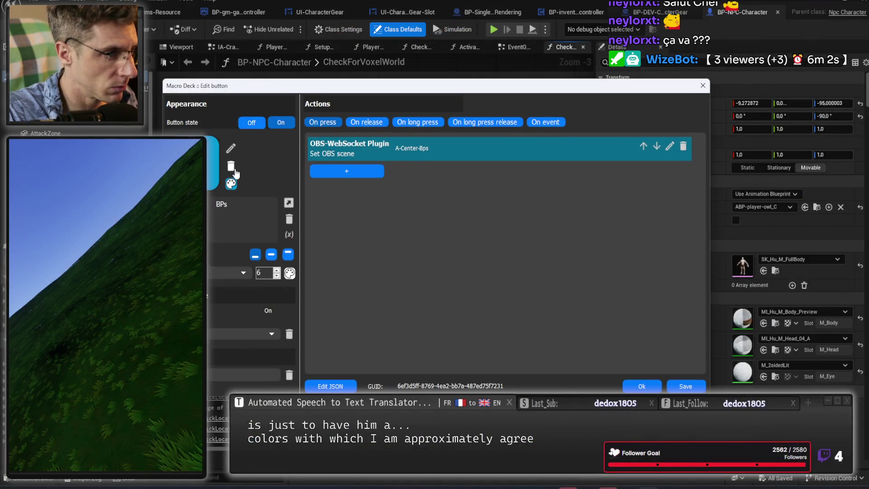
Relabel the off state CENTER, colour it orange, and save the button
double_click(222, 204)
text(CENTER)
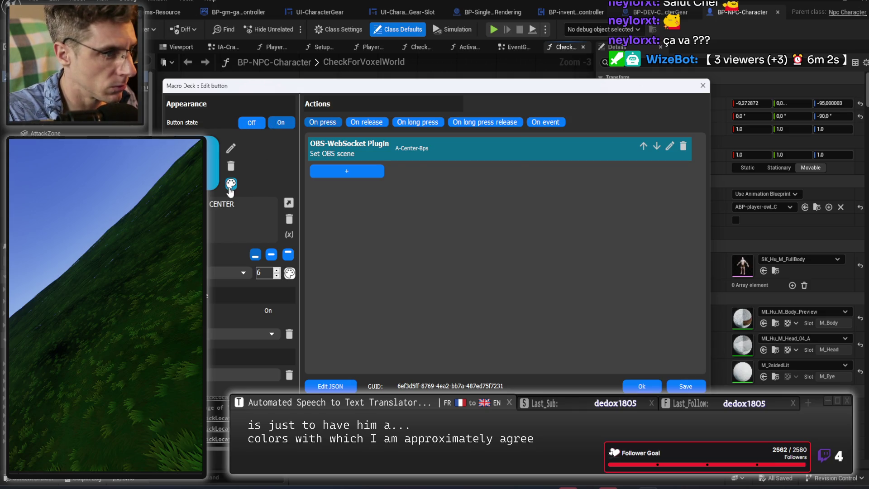
click(229, 185)
click(355, 166)
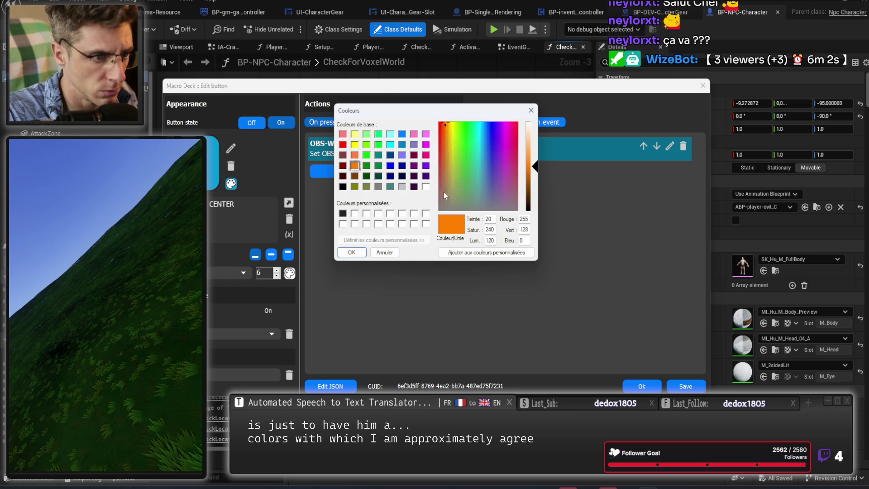
click(352, 253)
click(641, 386)
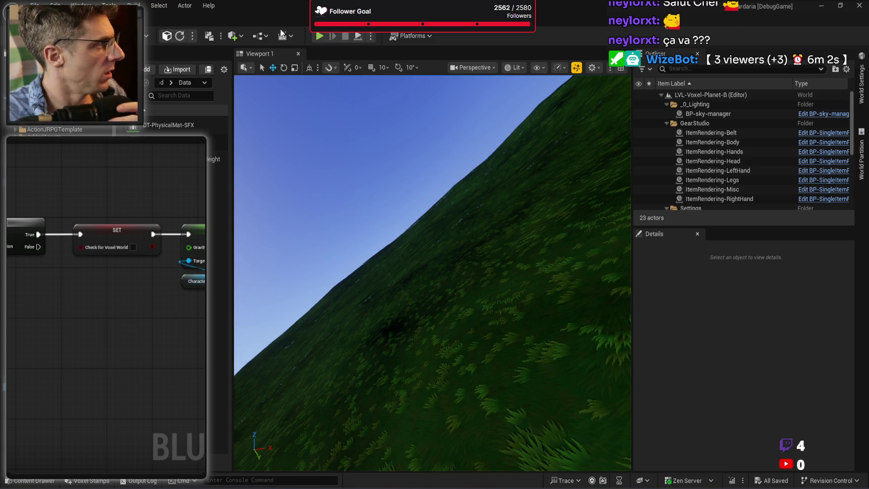
Launch a Play-In-Editor session of the voxel level with Alt+P
key(alt+p)
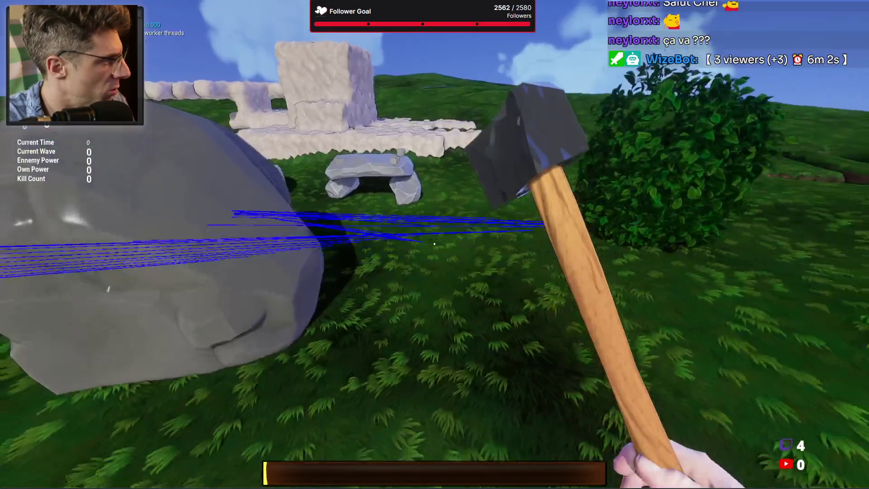
Swing the hammer three times
click(434, 244)
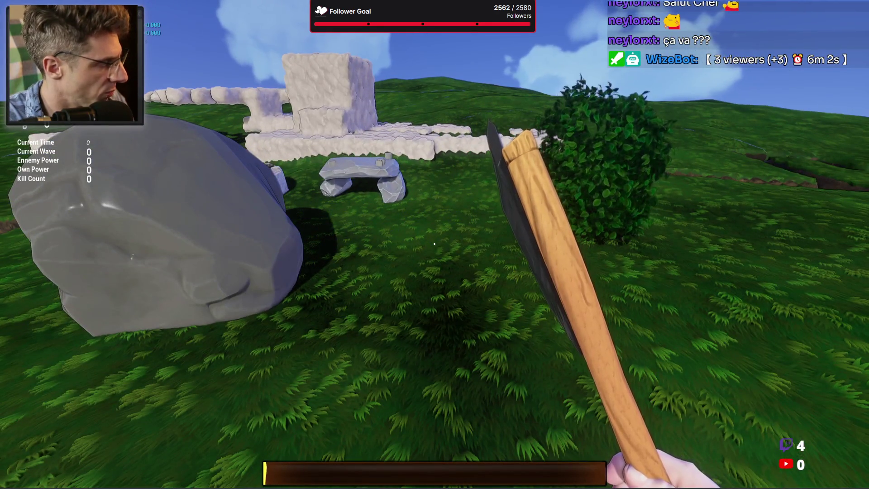
click(435, 244)
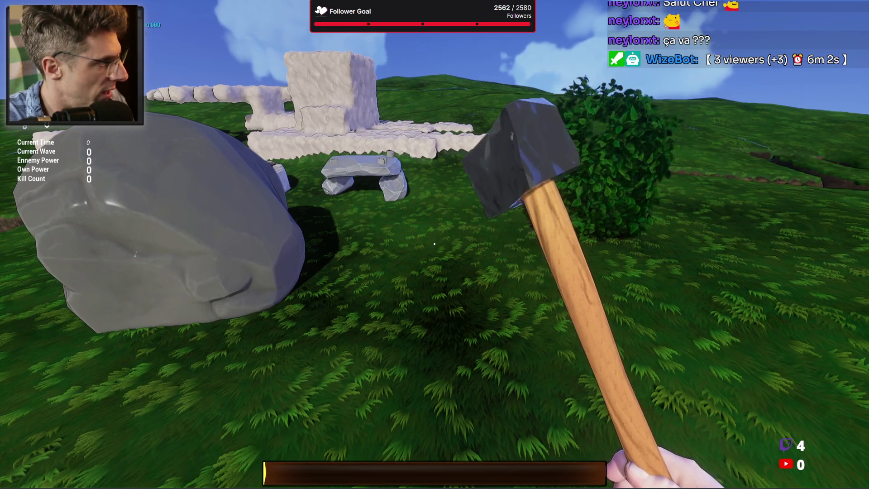
click(435, 244)
Swap the held tool from hammer to axe via the inventory hotbar keys
key(Tab)
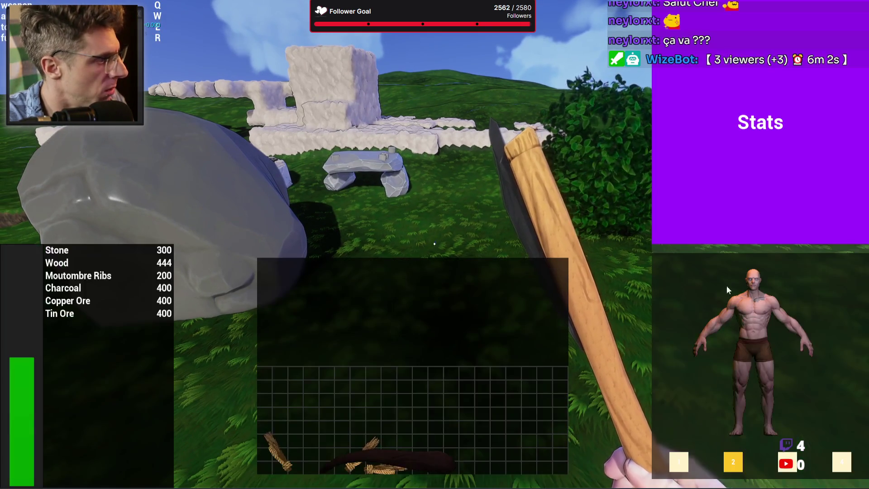
key(1)
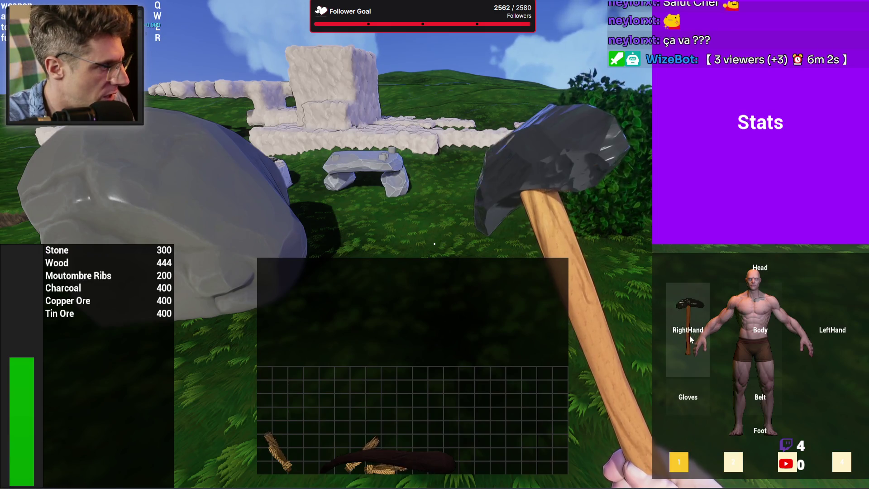
key(2)
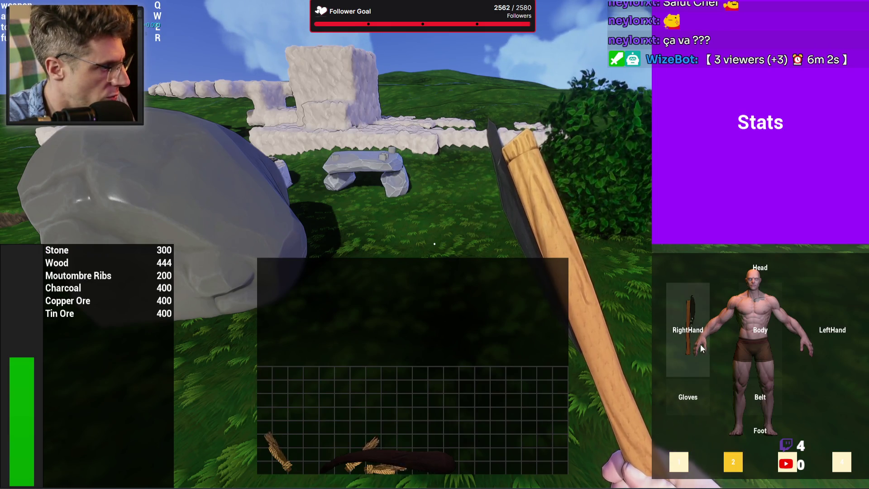
key(3)
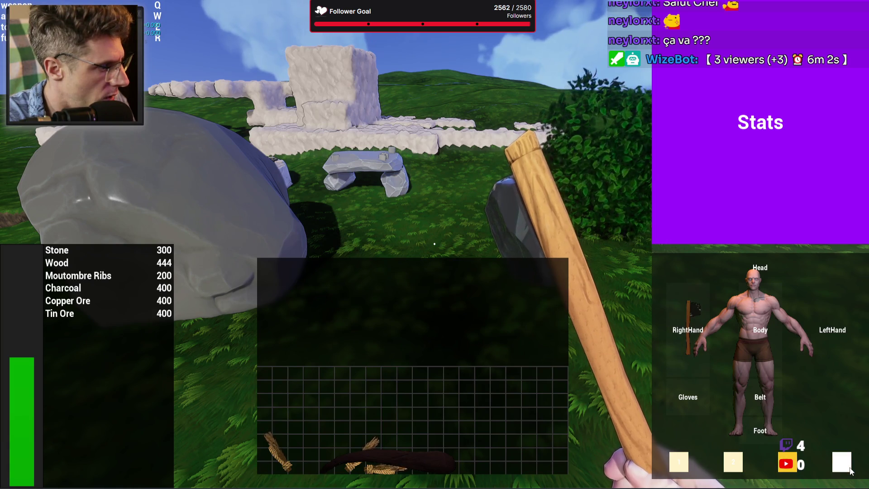
key(1)
key(2)
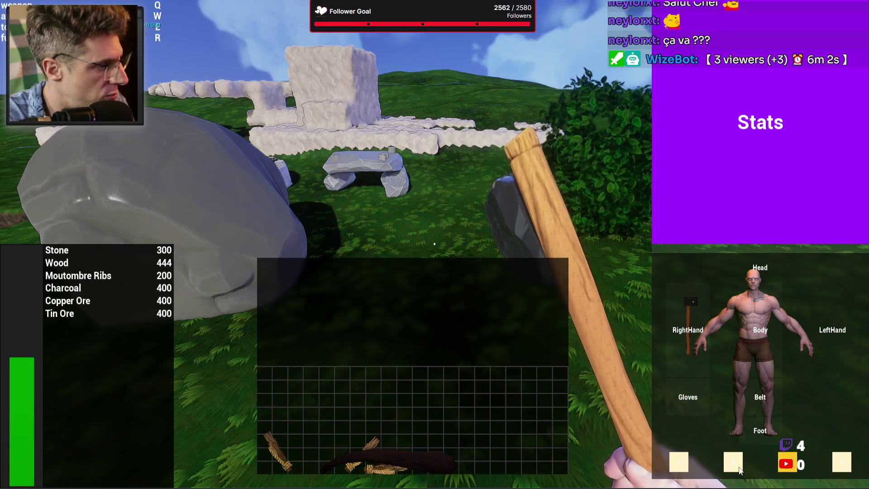
key(1)
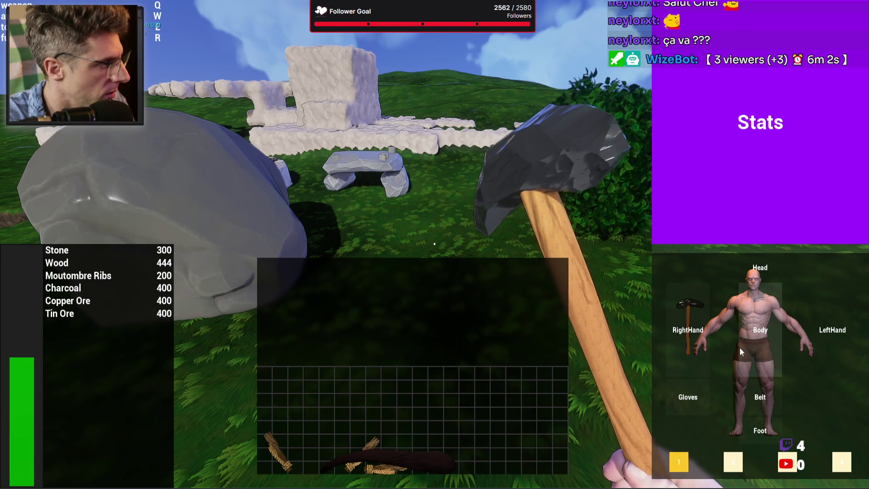
key(2)
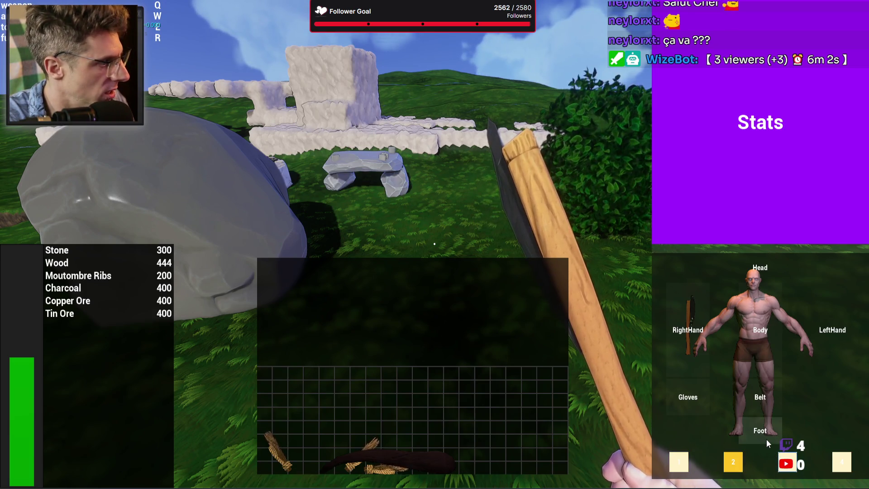
key(Tab)
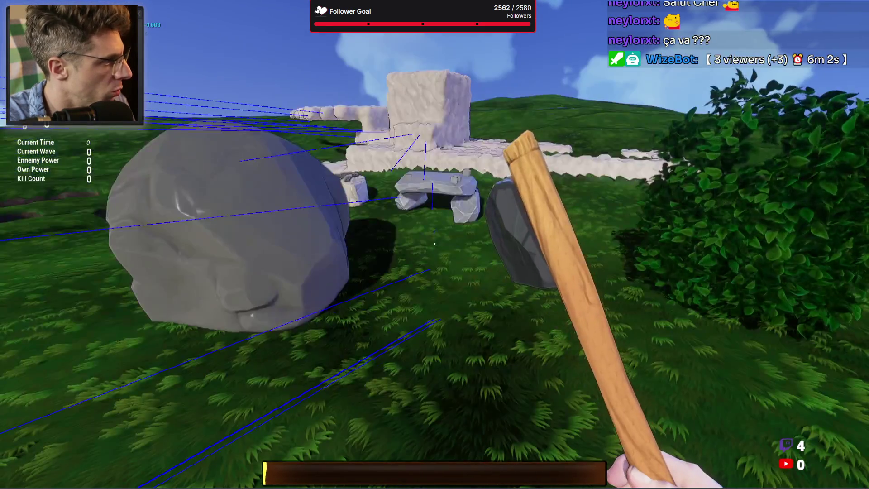
Walk to the bush and chop it into wood chunks
click(434, 244)
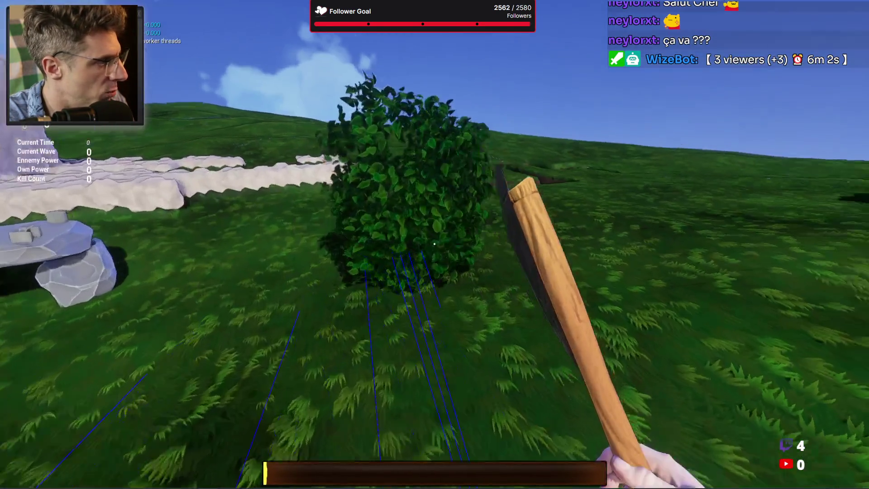
key(w)
click(435, 245)
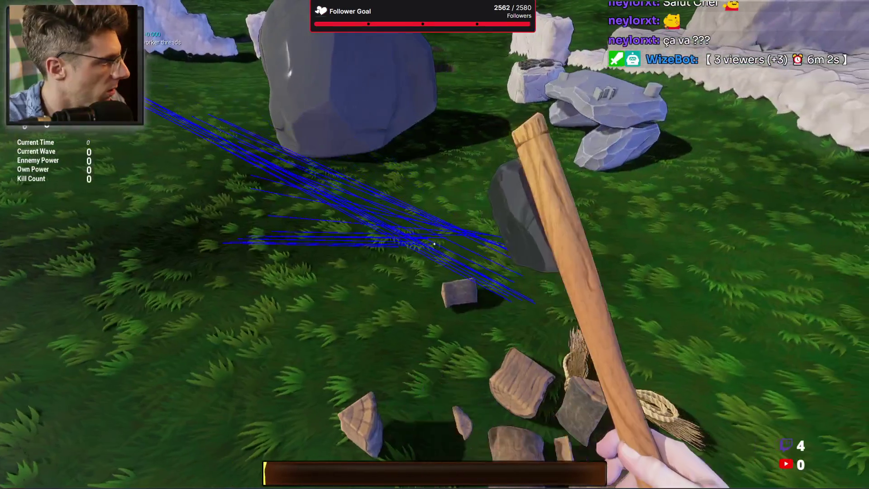
Approach the large grey rock and strike it repeatedly to knock chunks off
key(w)
click(434, 245)
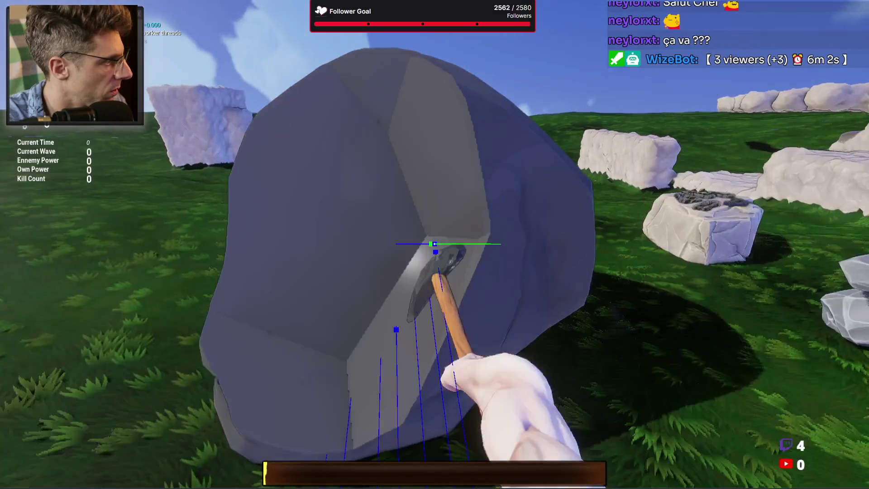
click(435, 245)
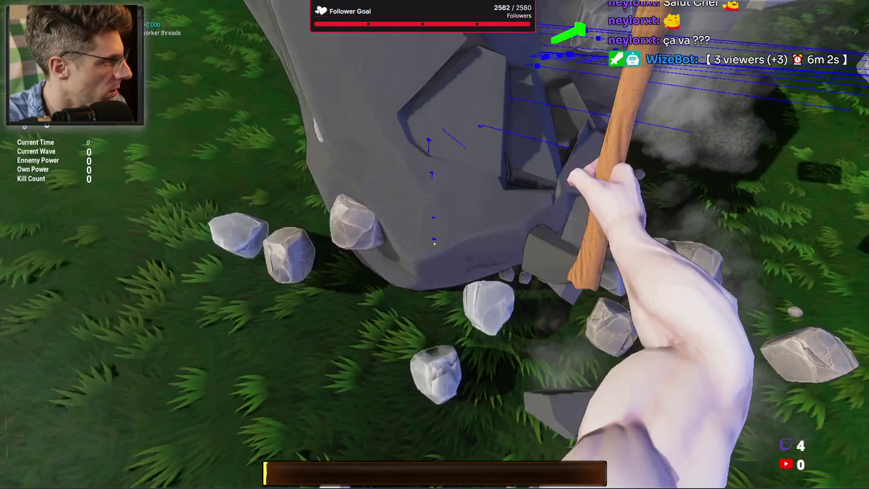
click(434, 244)
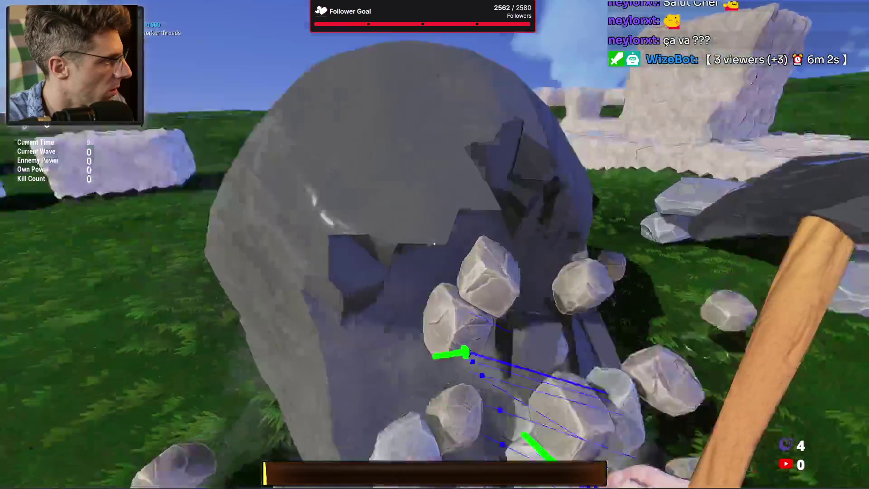
click(434, 245)
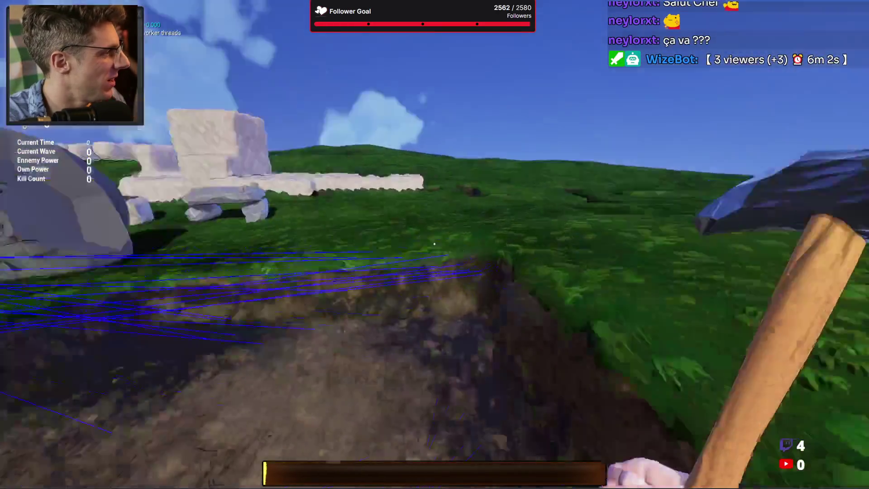
click(435, 244)
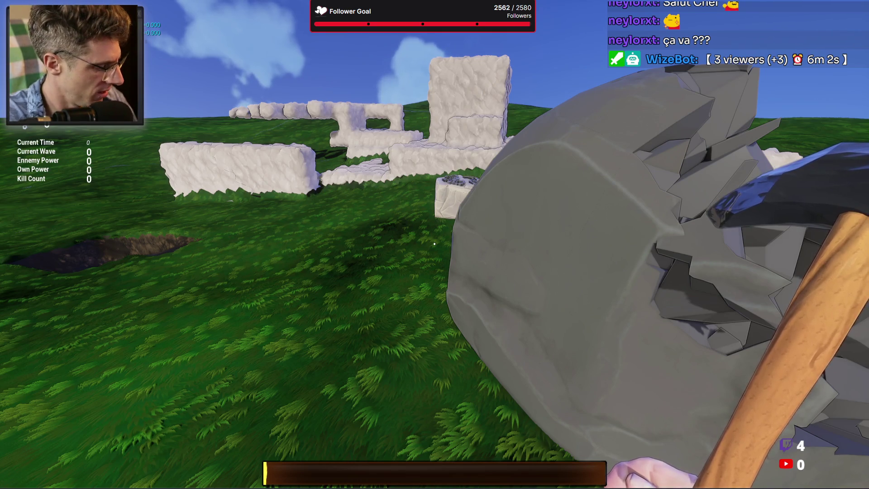
Strike the boulder repeatedly until it shatters into flying chunks
key(alt+Tab)
key(alt+Tab)
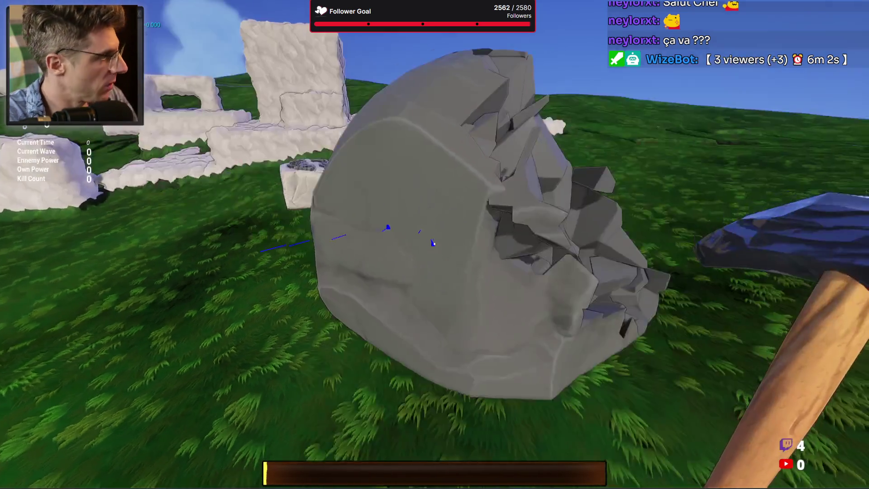
click(434, 243)
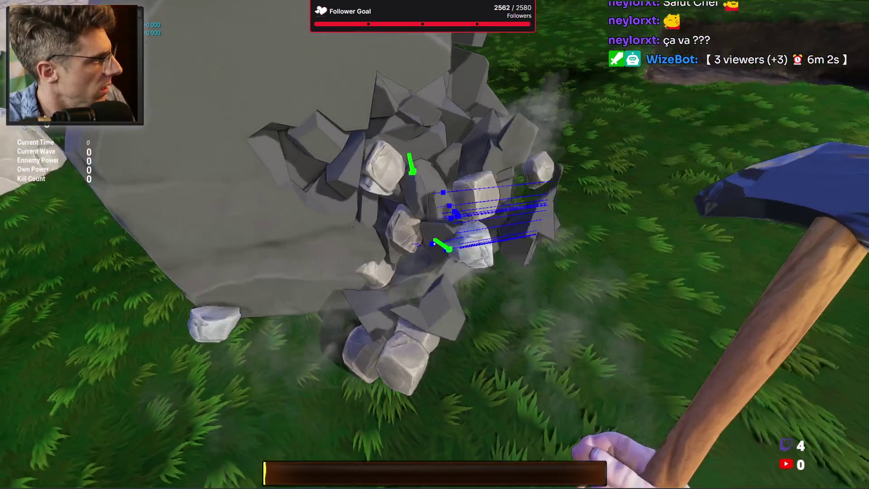
click(434, 243)
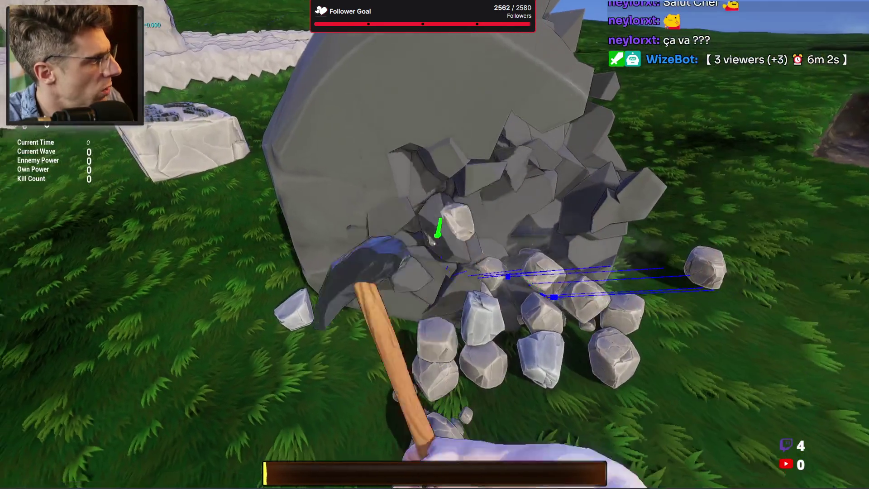
click(434, 244)
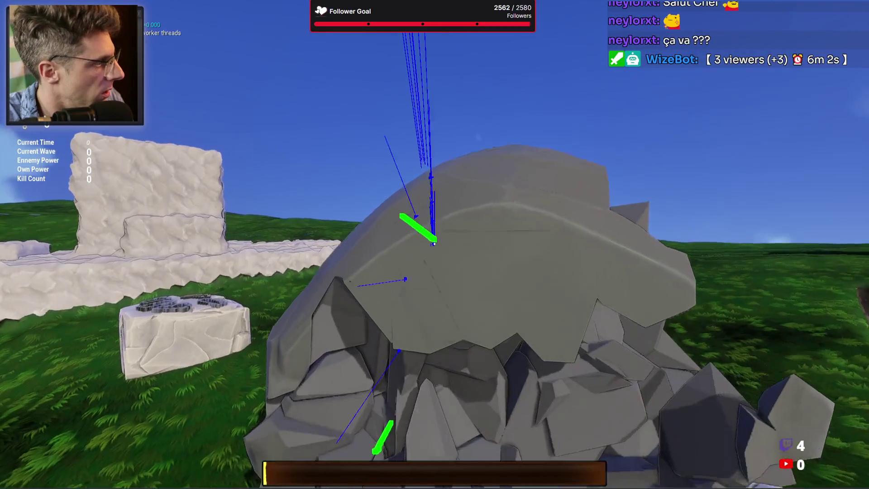
click(434, 243)
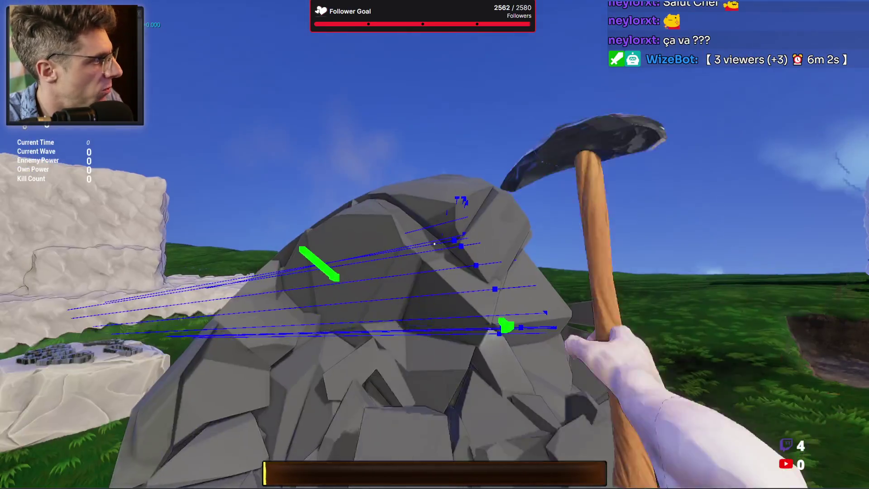
click(434, 244)
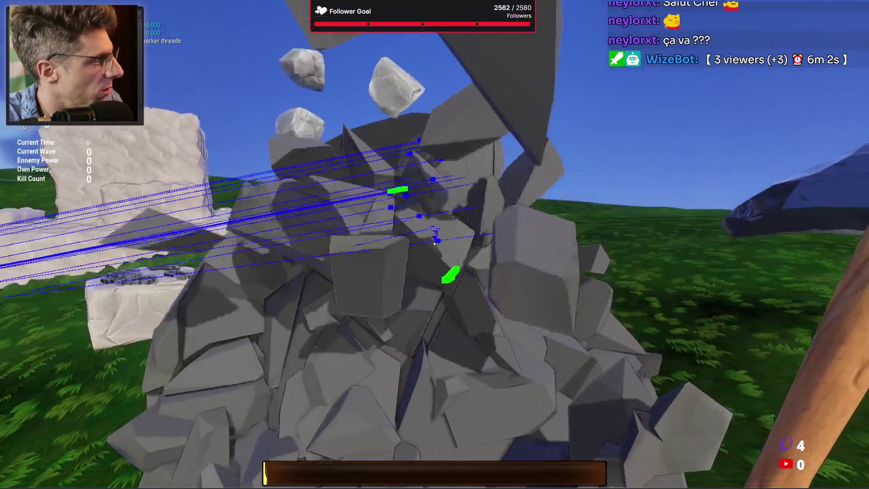
Step back, walk up again, and hit the rock pile
key(s)
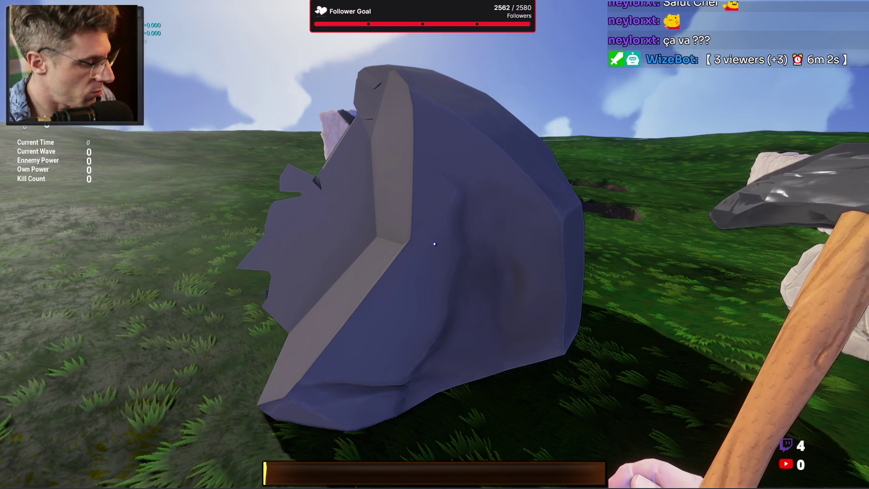
key(w)
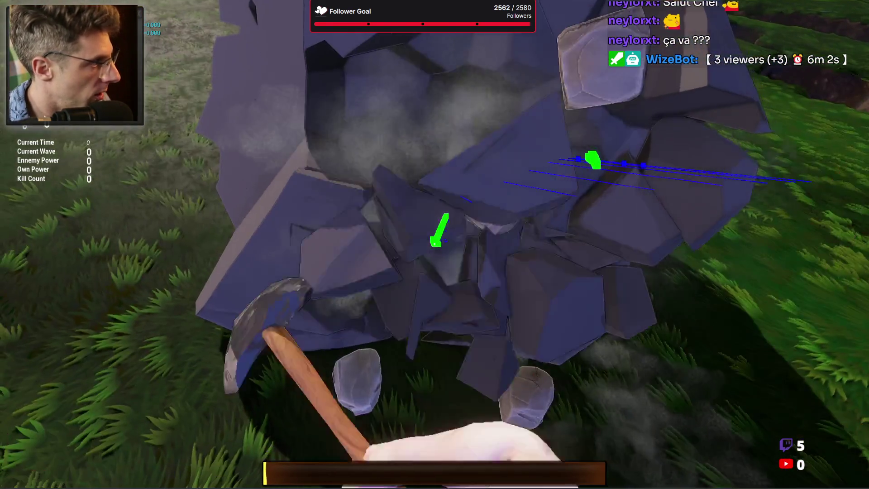
click(434, 244)
Swing the pickaxe at the big grey rock until it shatters into stone chunks on the grass
click(434, 244)
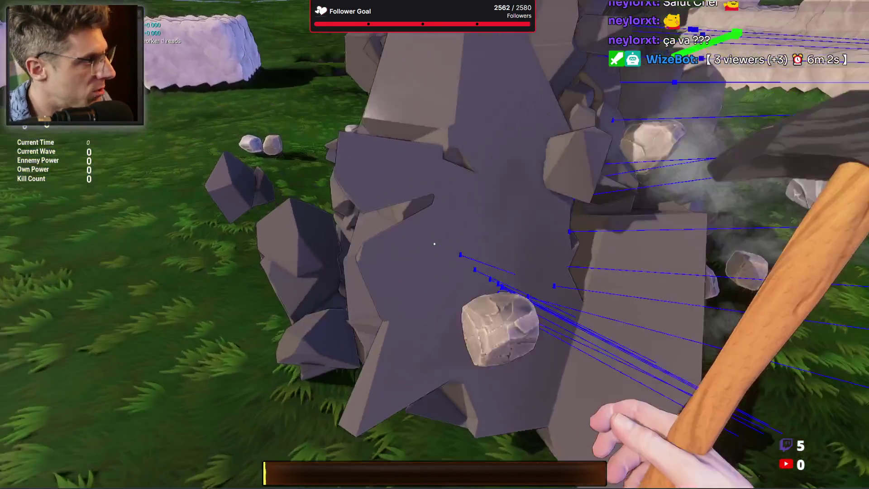
click(434, 245)
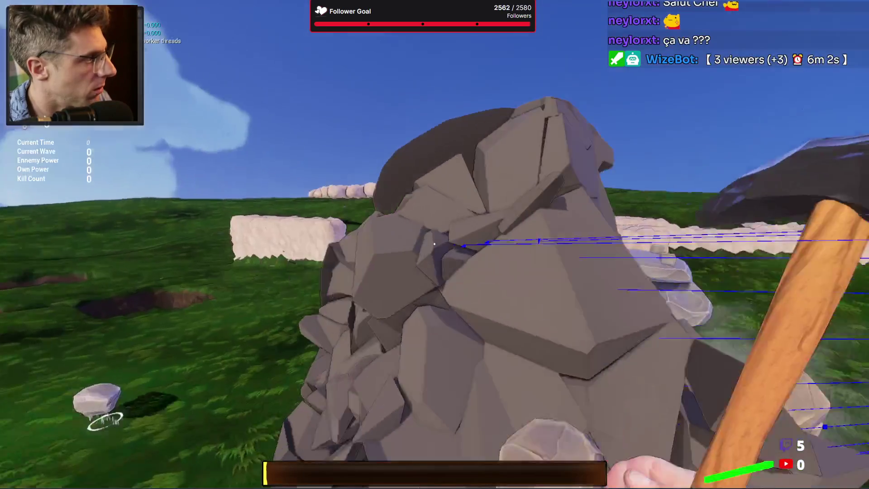
click(435, 245)
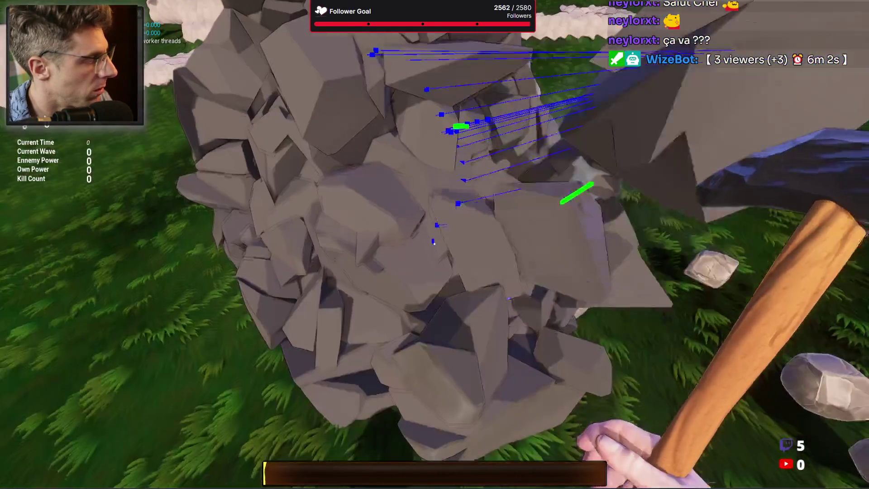
click(434, 244)
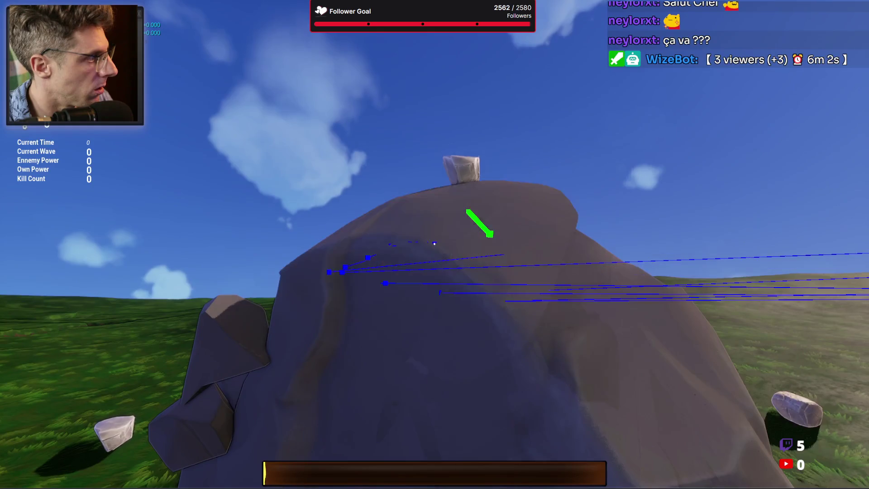
click(435, 245)
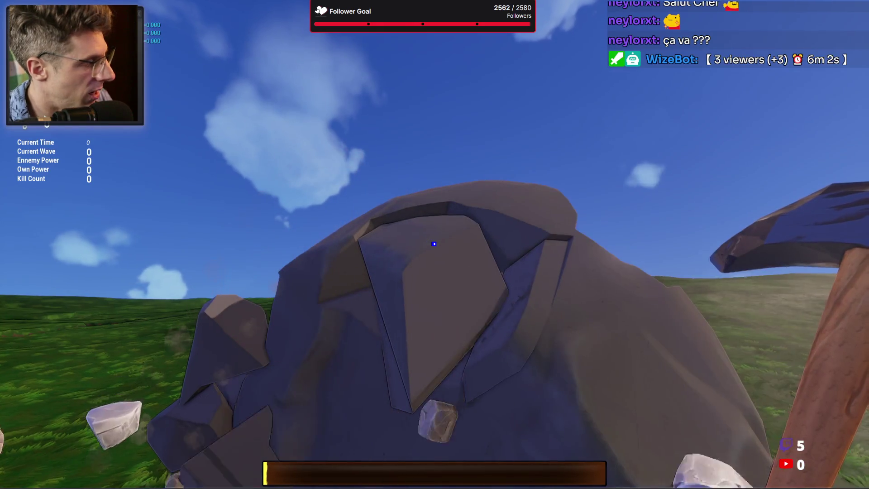
click(435, 244)
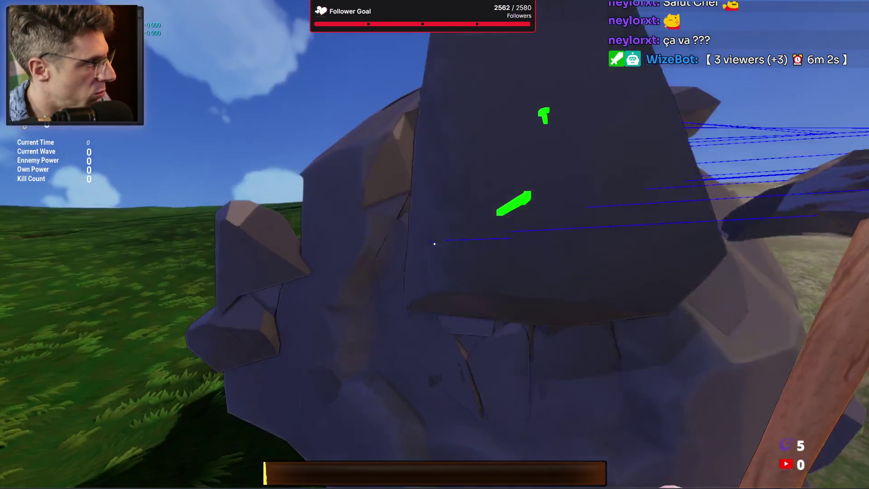
click(435, 244)
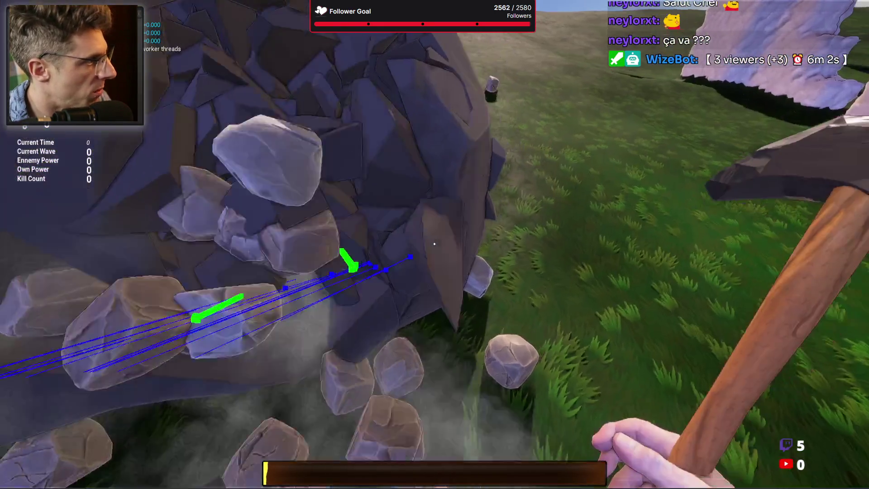
click(435, 245)
click(435, 244)
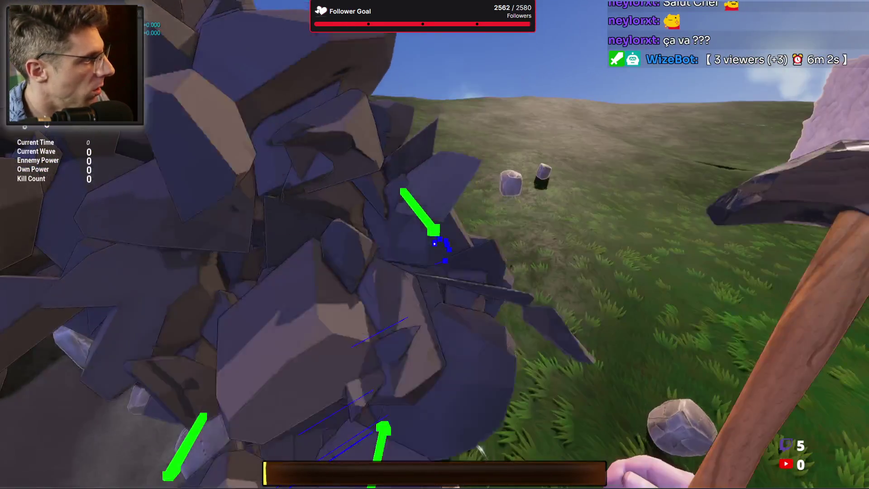
click(435, 244)
click(435, 245)
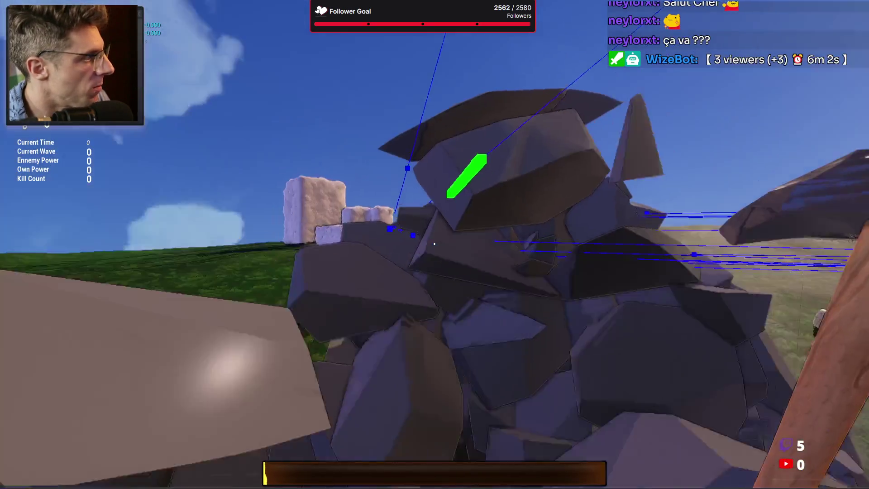
click(435, 244)
click(435, 245)
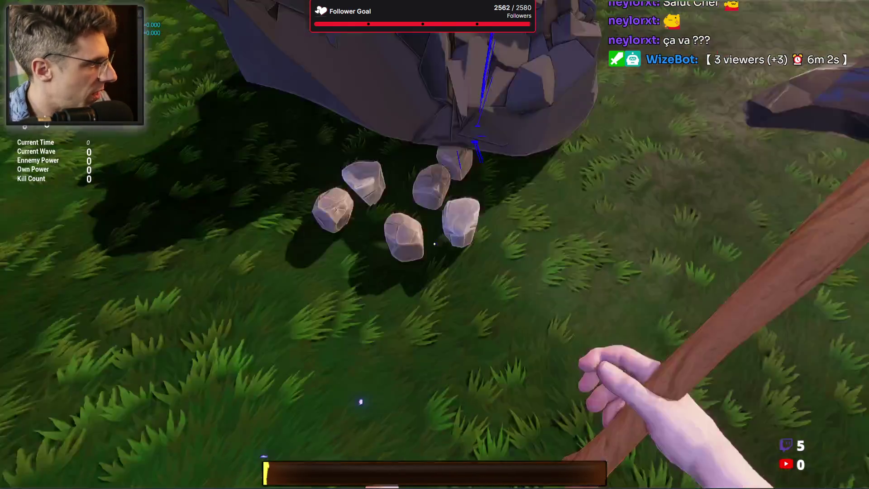
click(434, 244)
click(435, 245)
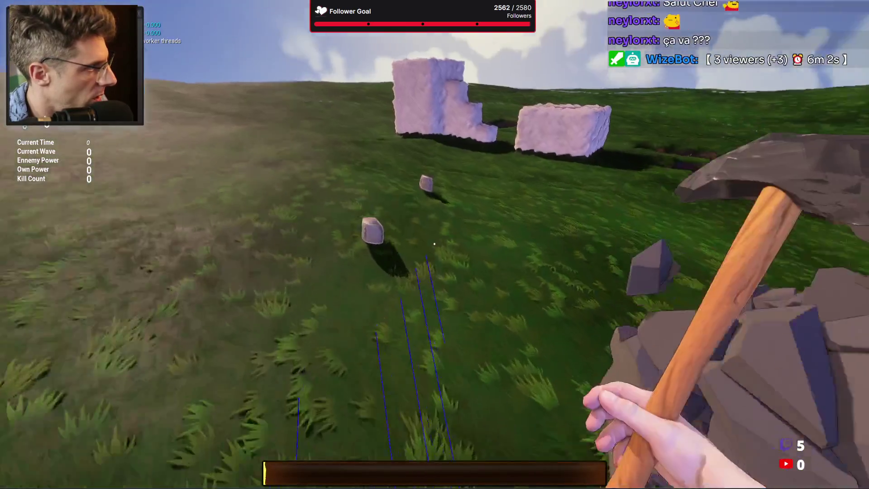
click(434, 244)
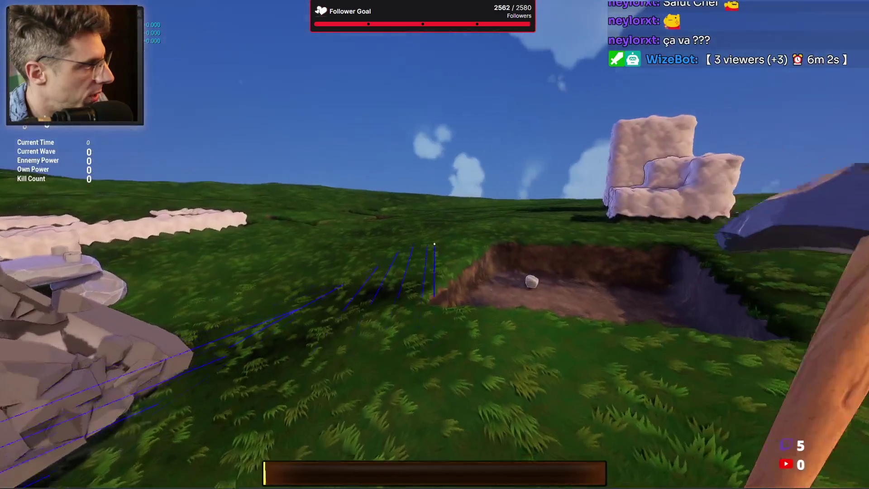
Dig the existing pit deeper, clearing the dirt below the grass
click(434, 244)
click(434, 244)
click(435, 244)
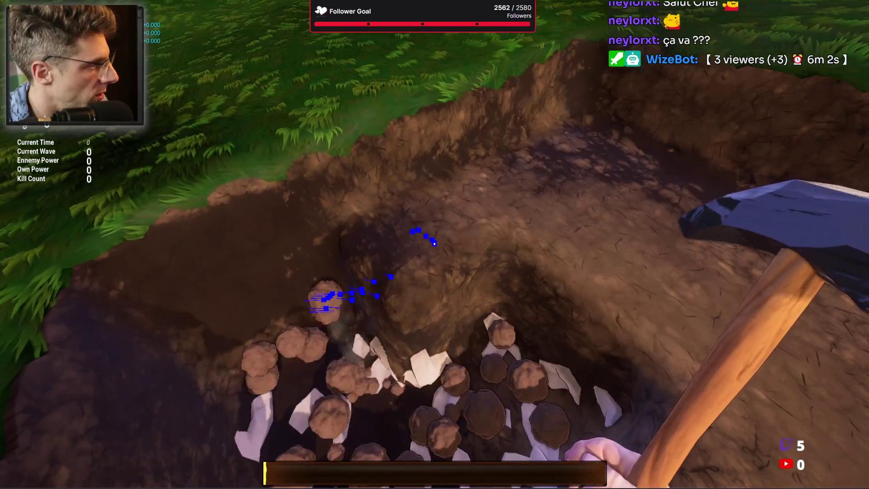
click(434, 244)
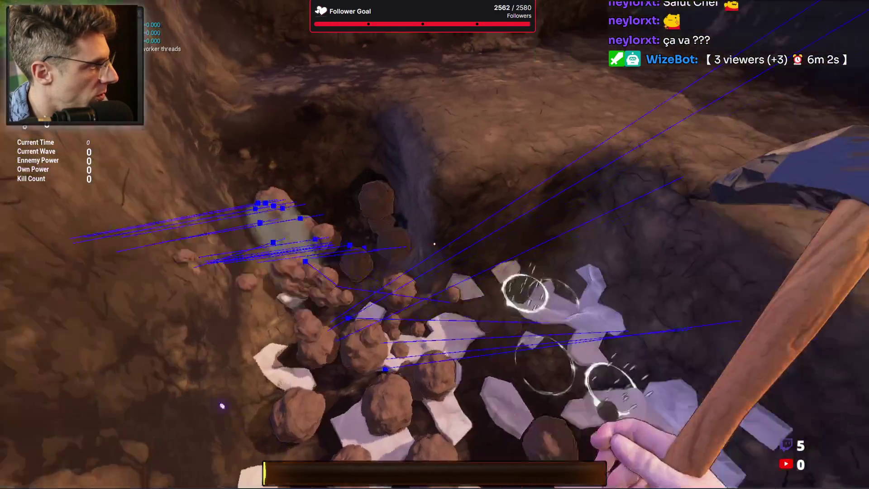
click(434, 244)
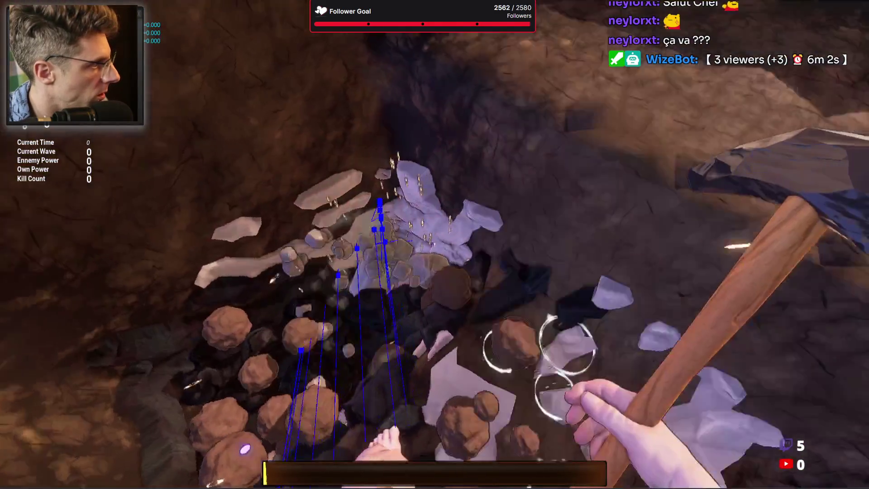
click(435, 244)
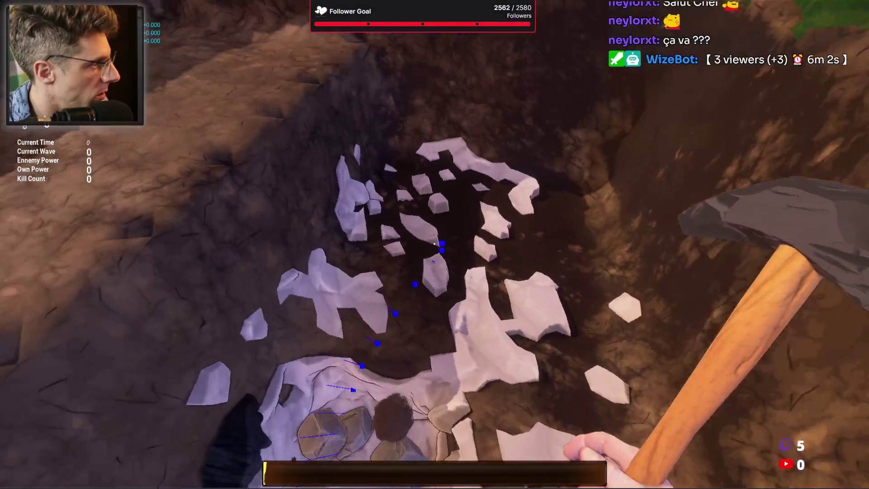
click(435, 244)
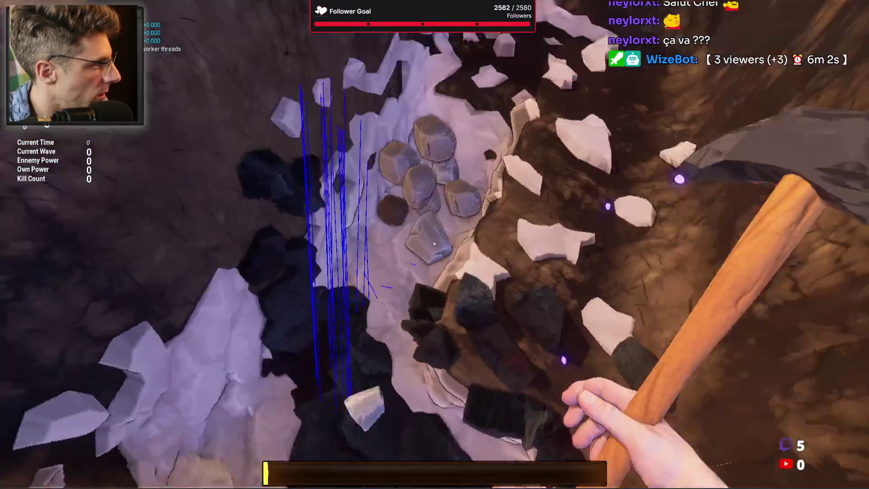
Mine down into the pale stone layer, breaking up the rock clusters at the pit bottom
click(434, 244)
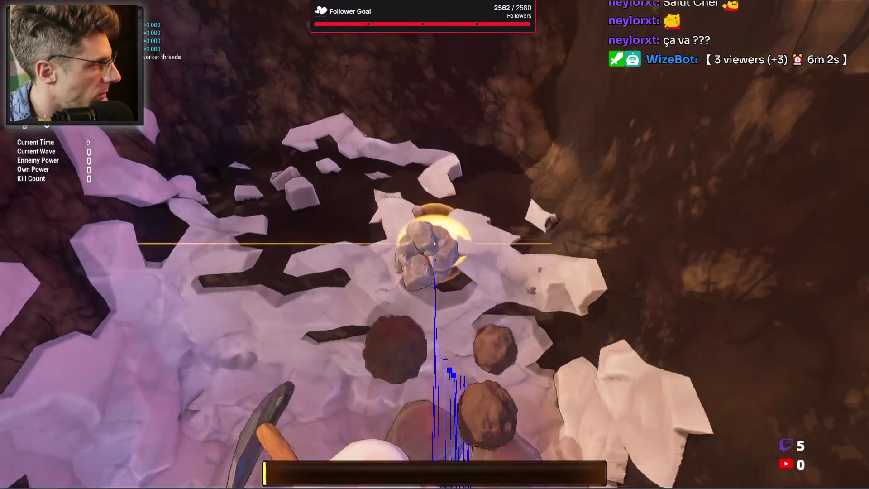
click(434, 244)
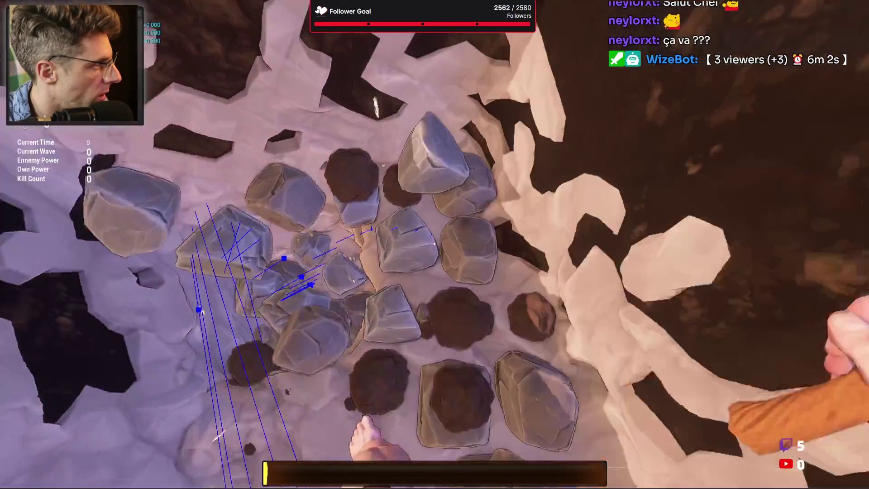
click(434, 244)
click(435, 244)
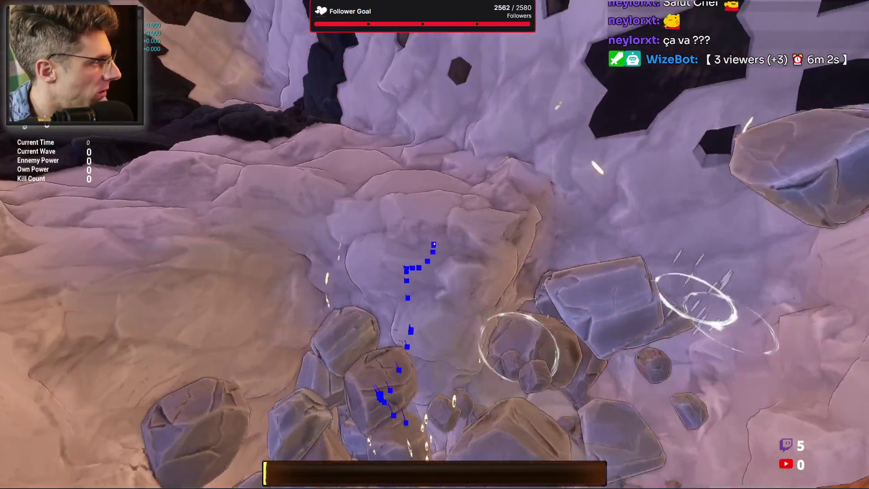
click(434, 244)
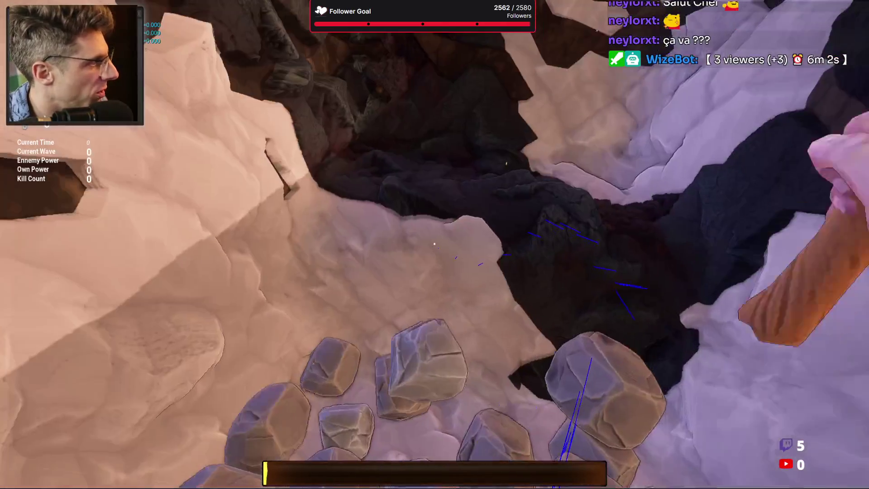
click(434, 244)
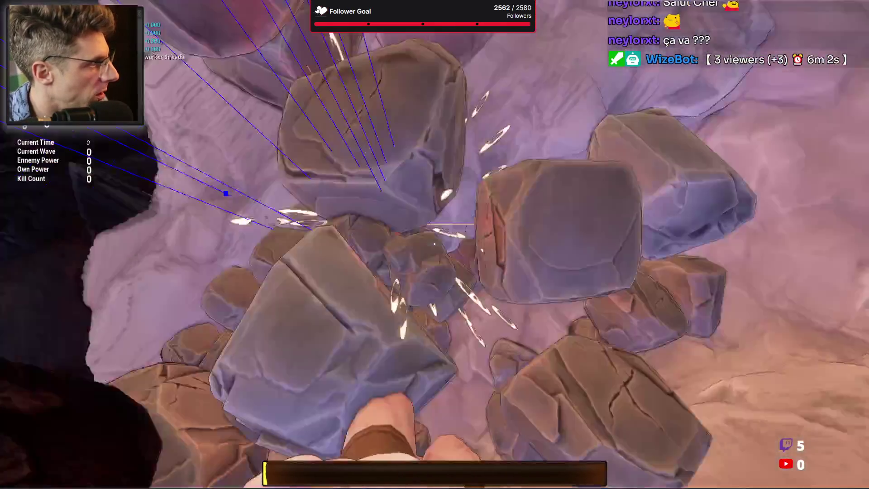
click(434, 244)
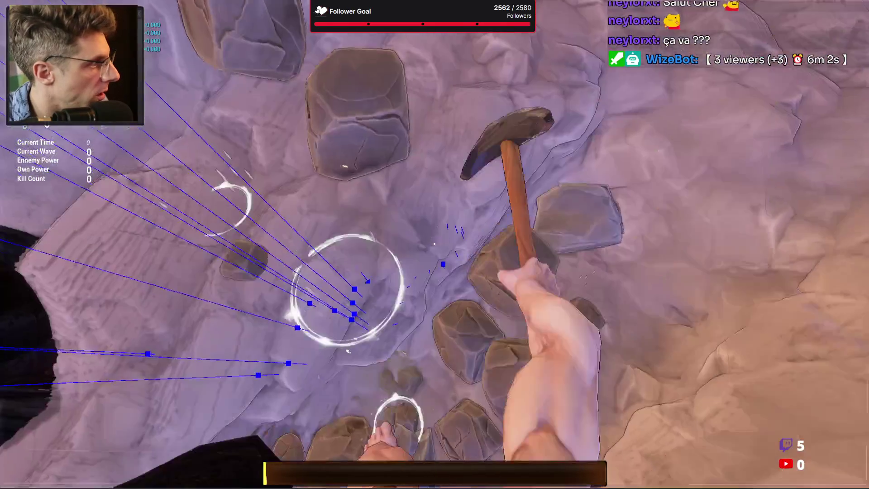
click(434, 244)
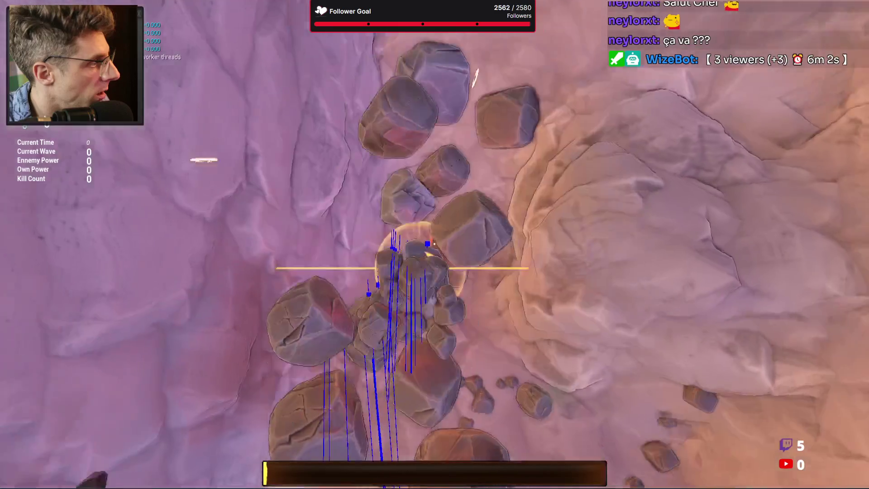
click(435, 244)
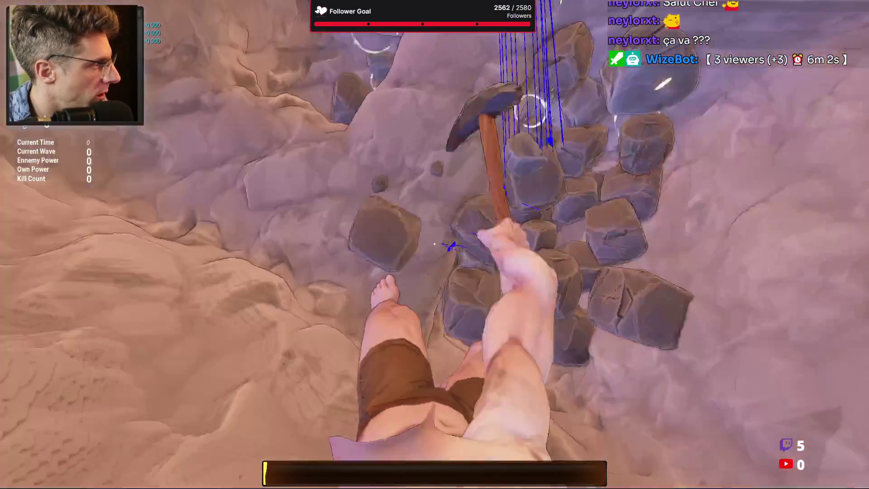
click(435, 244)
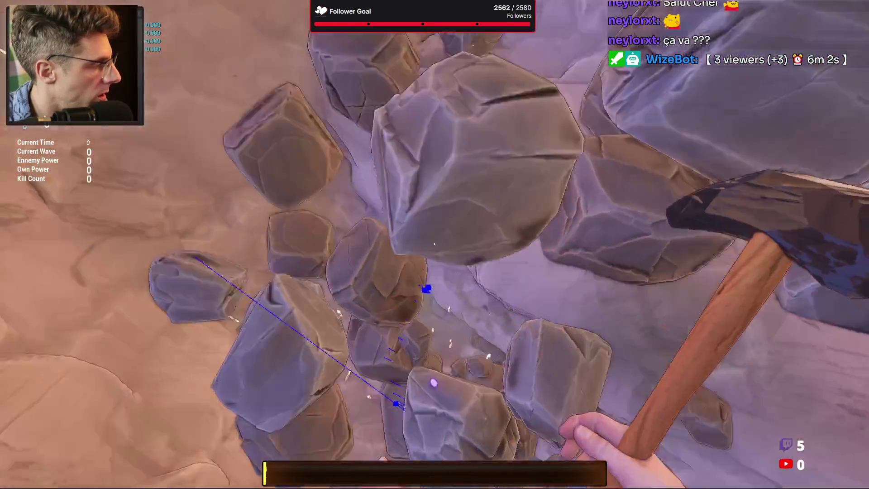
click(434, 244)
click(435, 244)
click(435, 244)
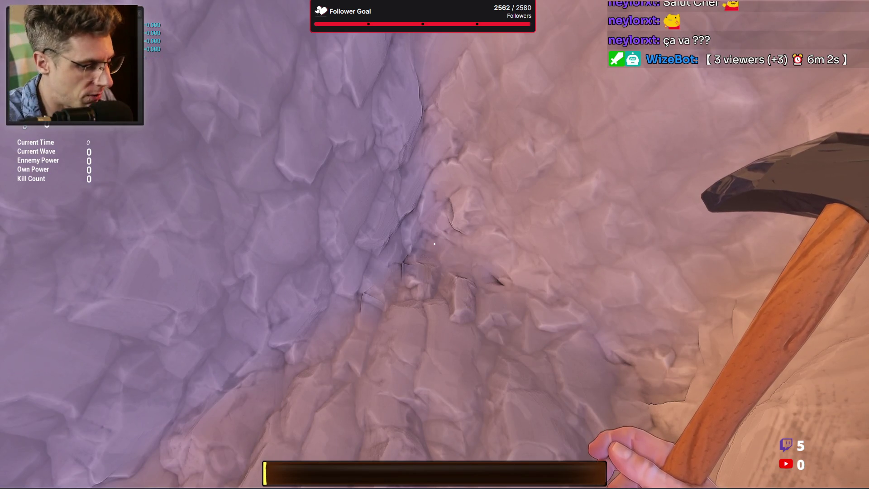
click(435, 244)
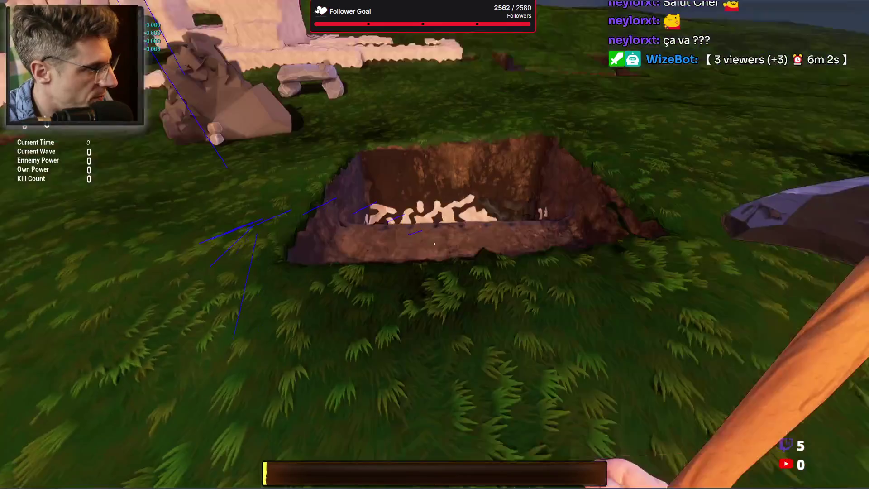
Mine the big rock beside the pit until it breaks into a heap of small stones
click(435, 244)
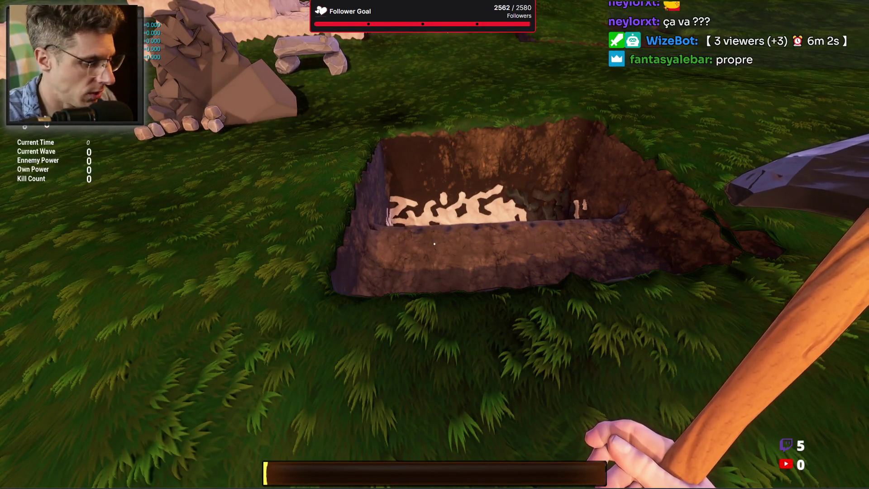
click(434, 244)
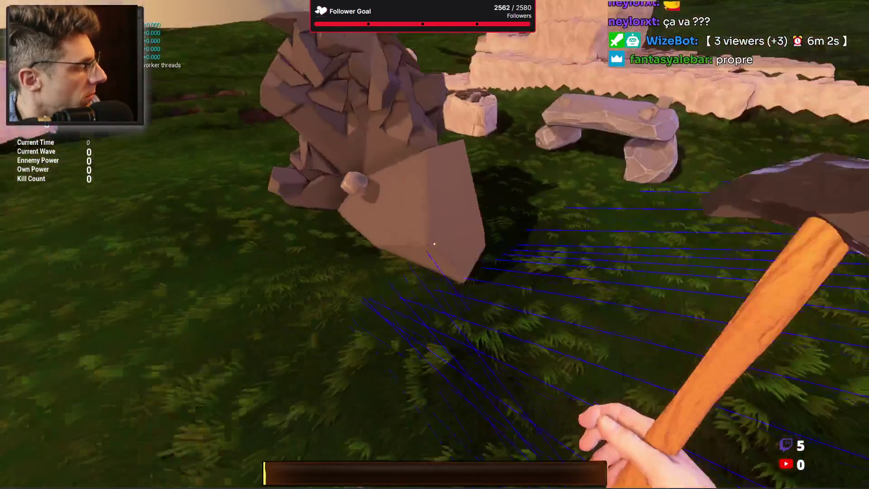
click(434, 243)
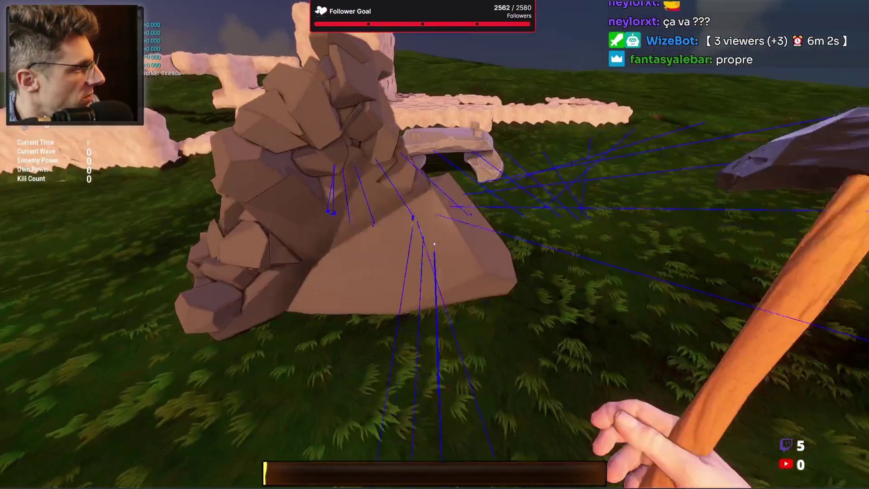
click(435, 244)
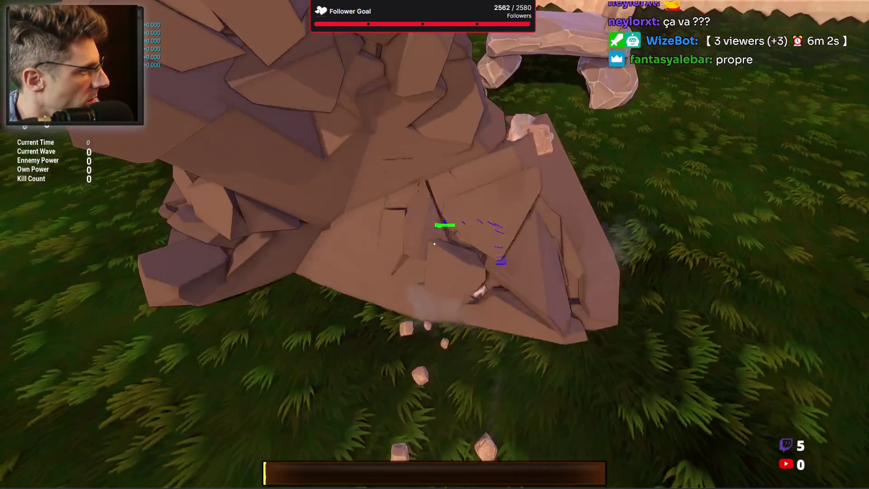
click(435, 244)
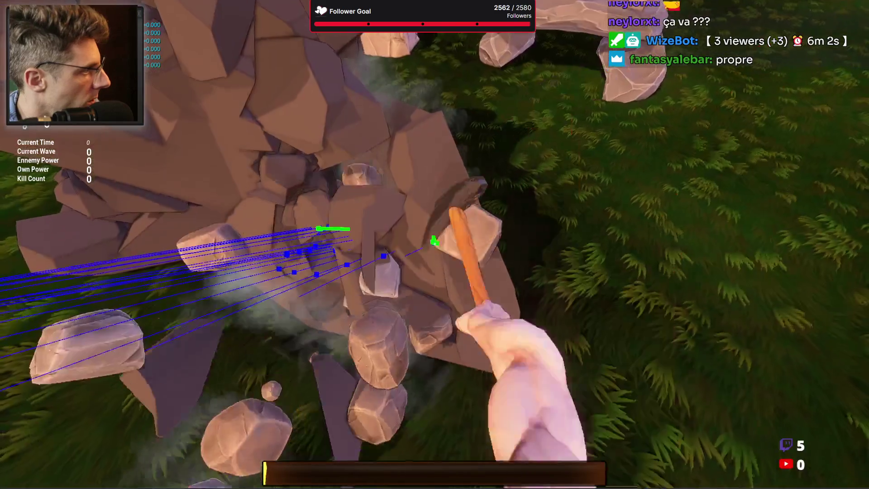
click(434, 244)
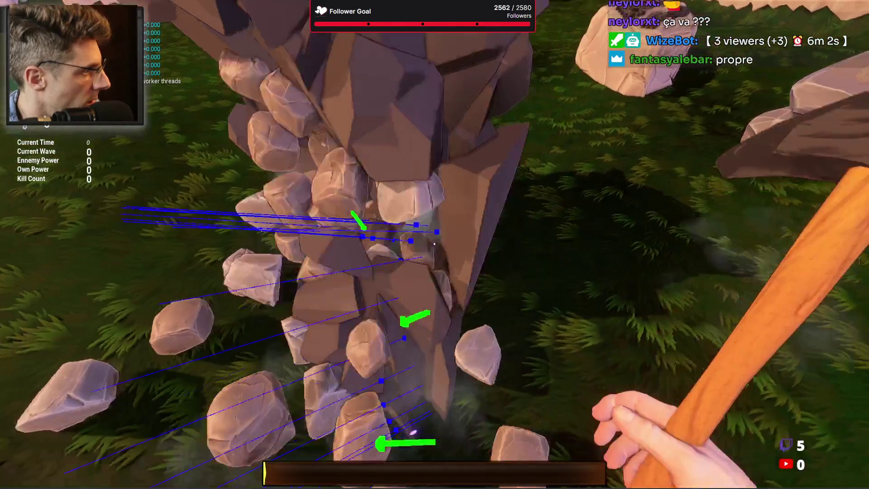
click(435, 244)
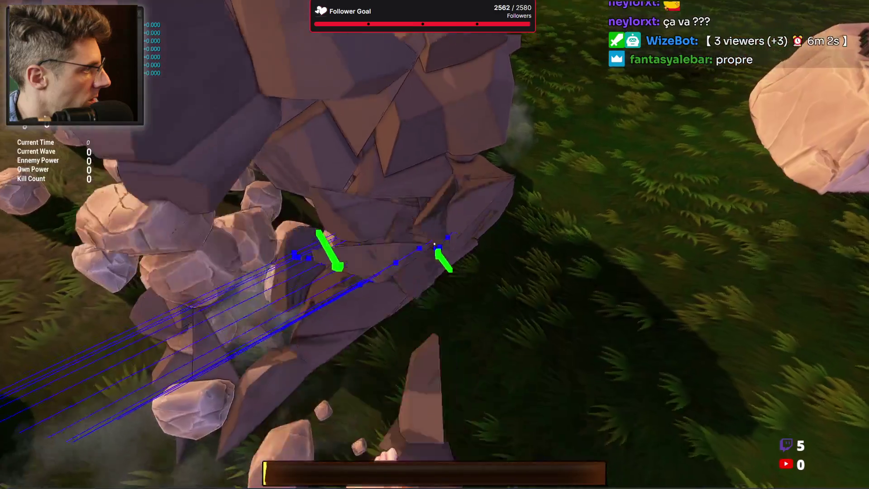
click(434, 244)
click(434, 244)
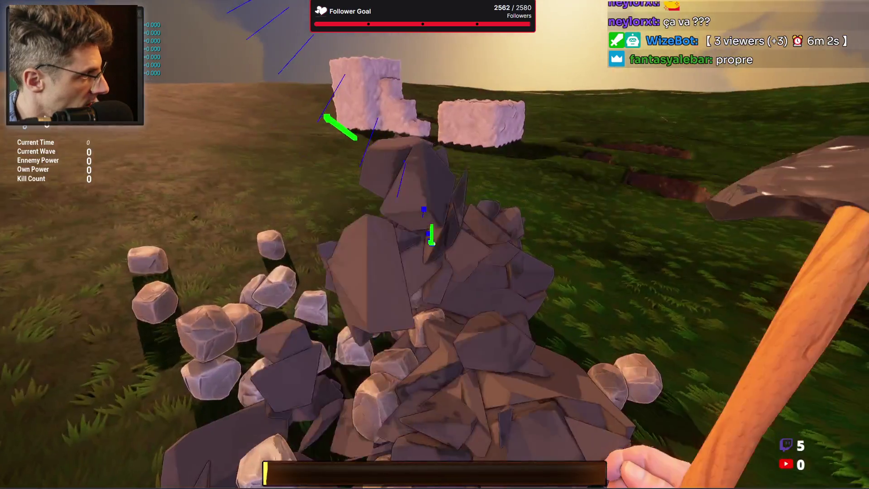
click(435, 244)
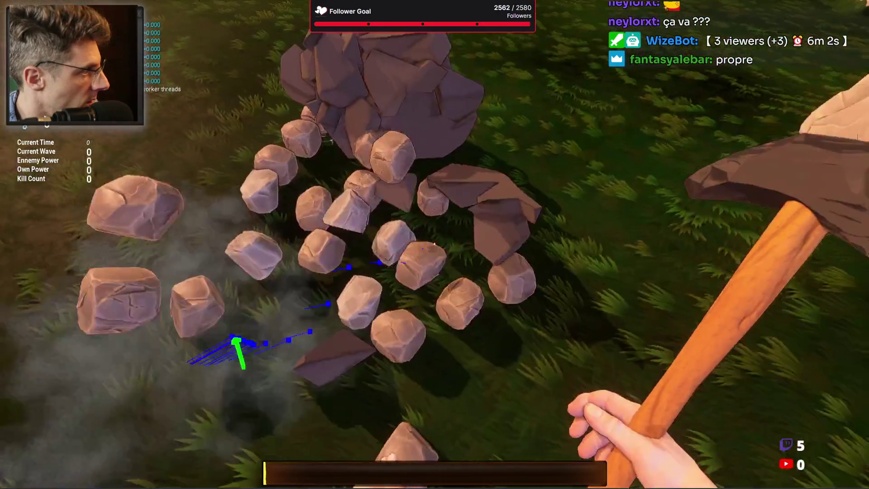
click(435, 244)
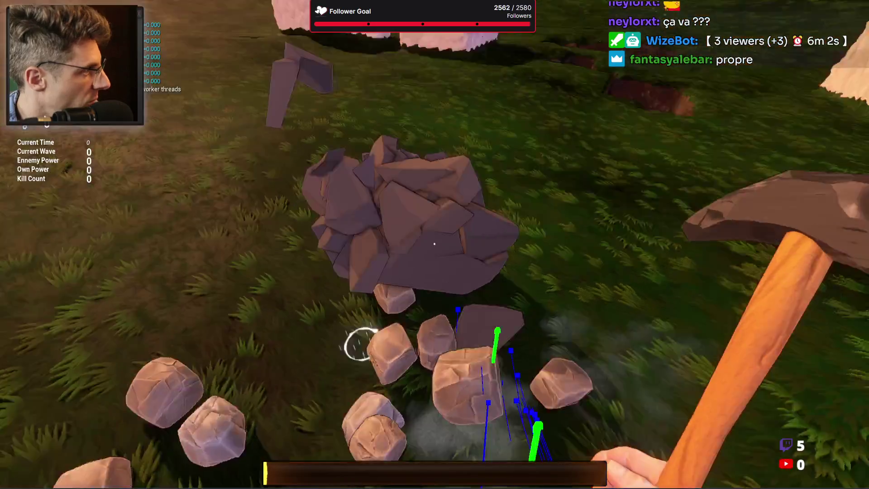
click(434, 244)
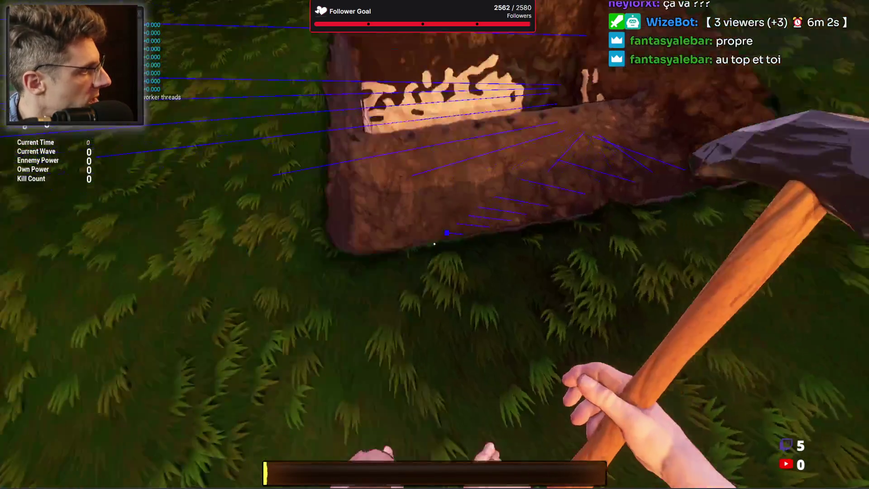
Deepen the existing hole and dig a new hole in the grass next to it
click(435, 244)
click(434, 244)
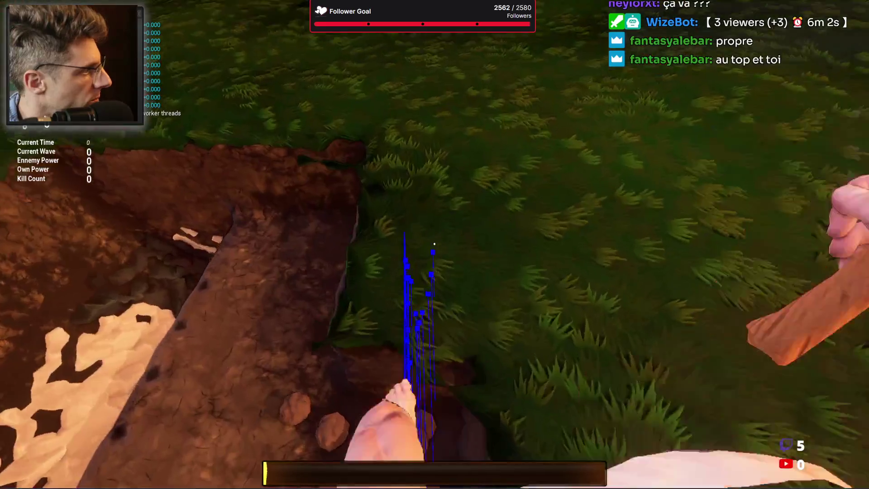
click(434, 244)
click(434, 244)
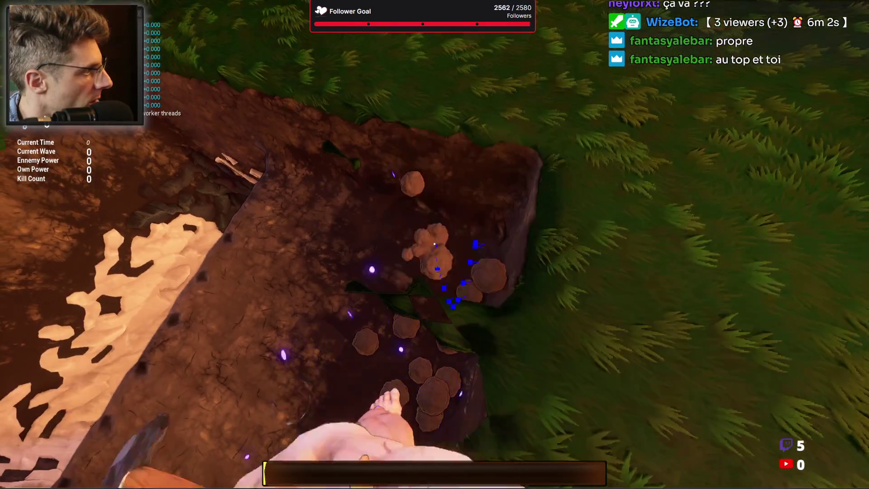
click(434, 243)
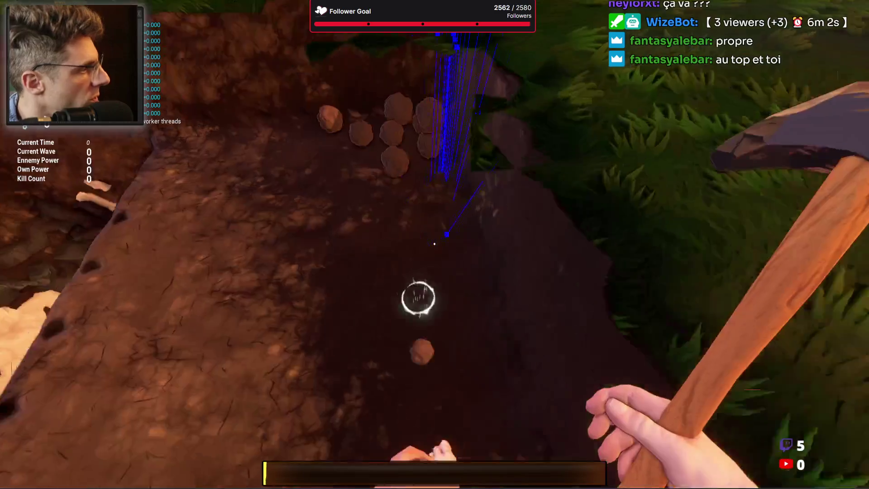
click(435, 244)
click(435, 244)
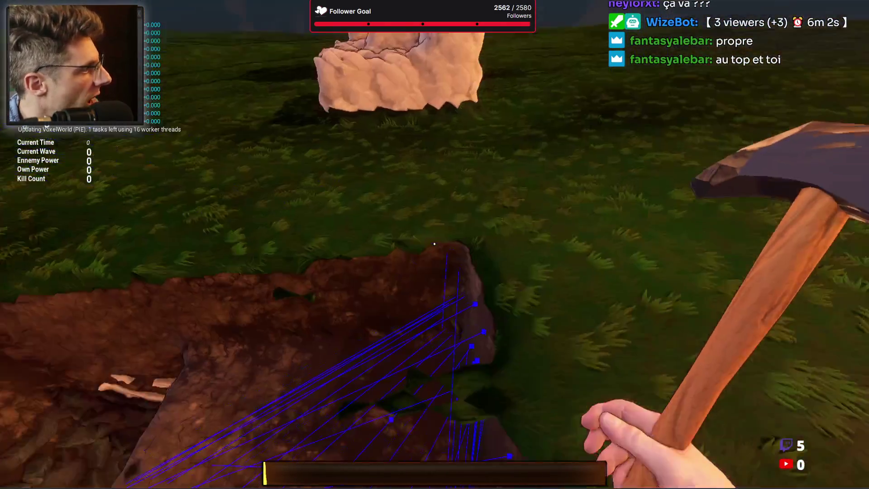
click(435, 244)
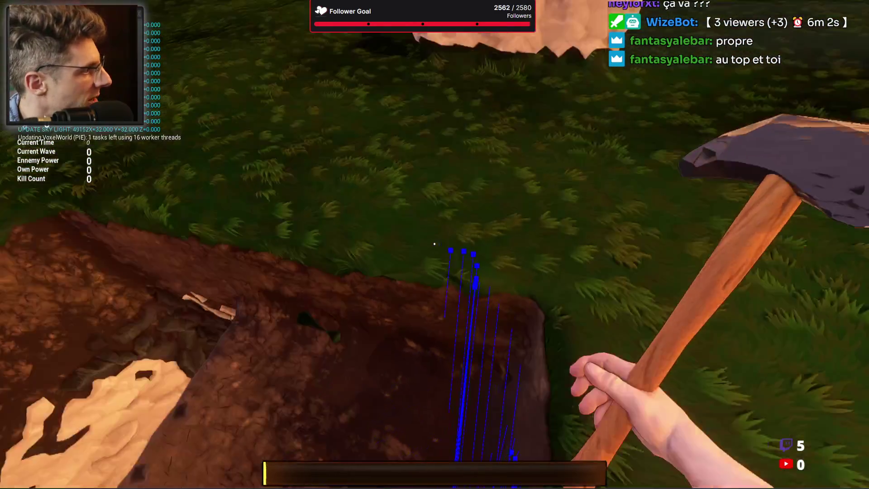
click(435, 244)
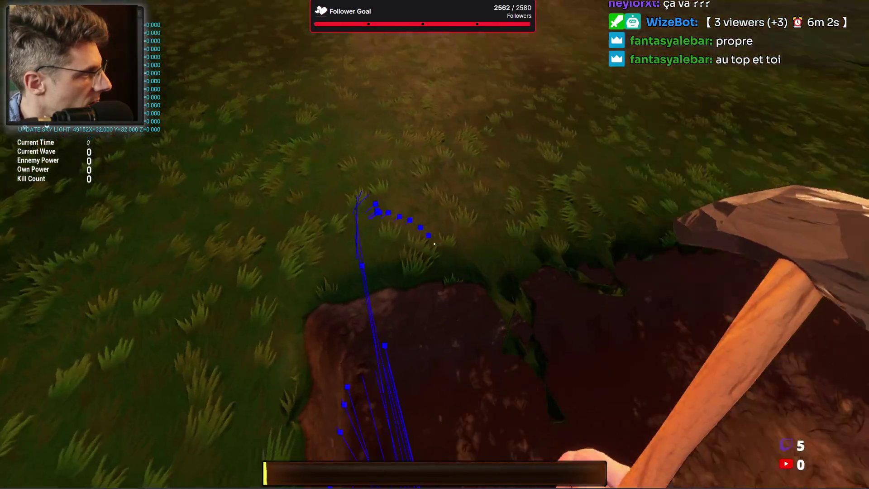
click(434, 244)
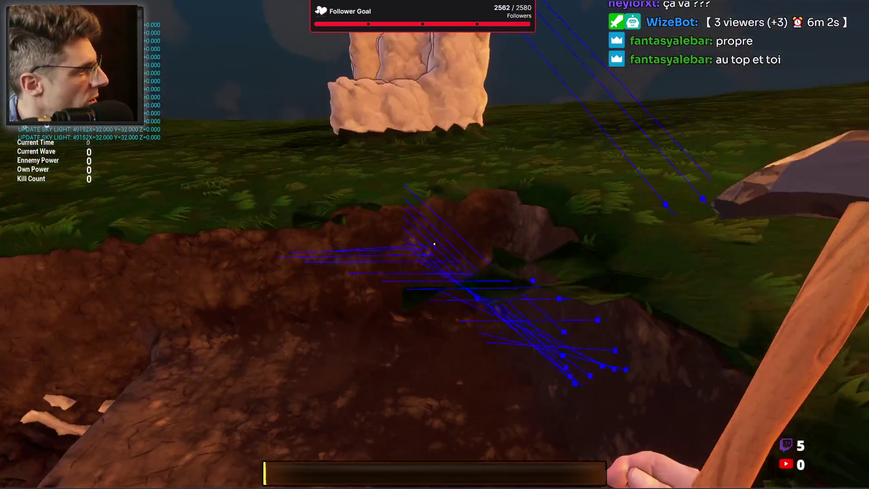
Extend the hole into a trench along the dirt ridge near the rock pillar
click(434, 244)
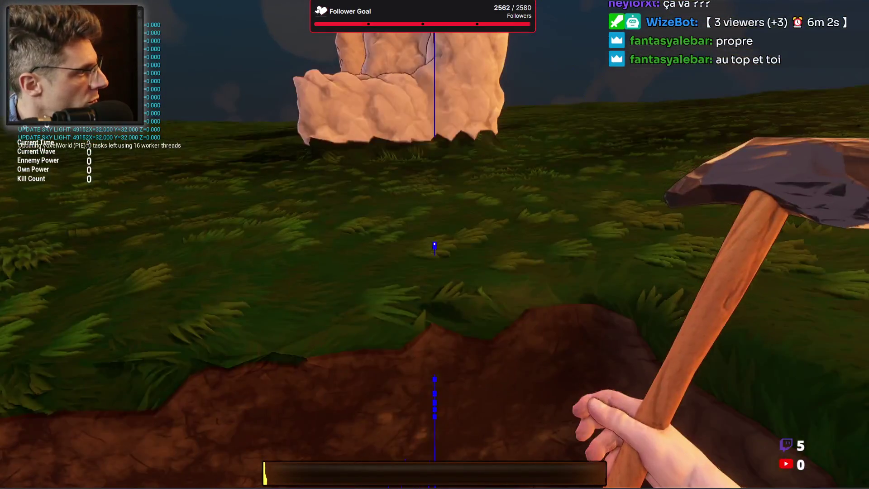
click(435, 244)
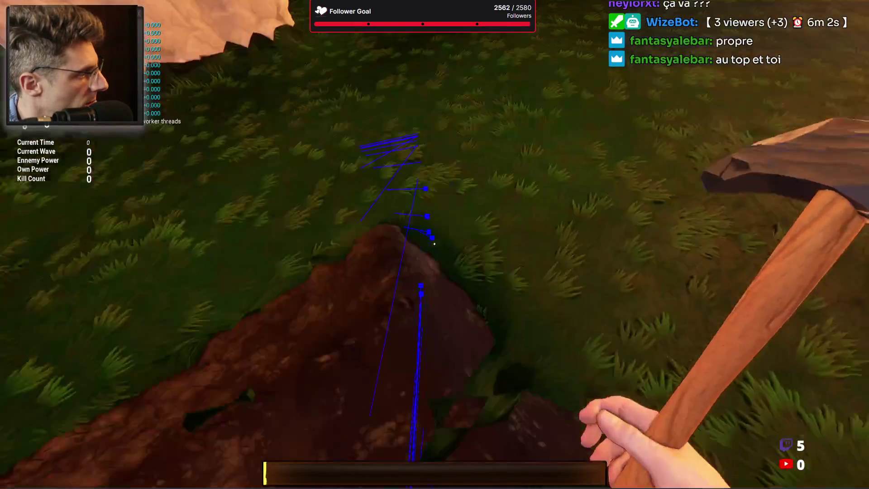
click(435, 244)
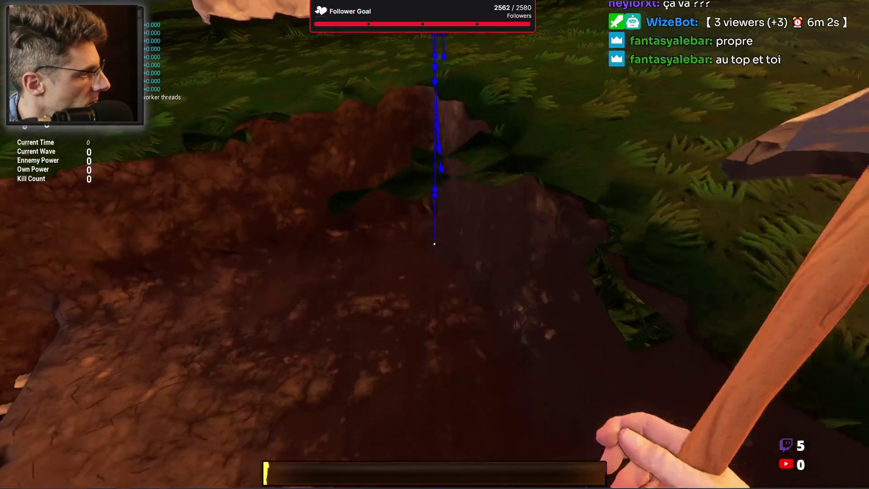
click(435, 244)
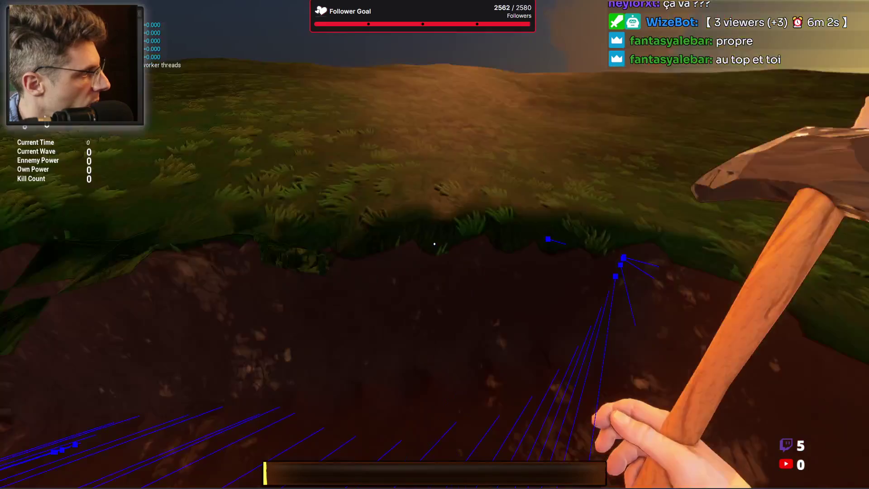
click(435, 244)
click(434, 244)
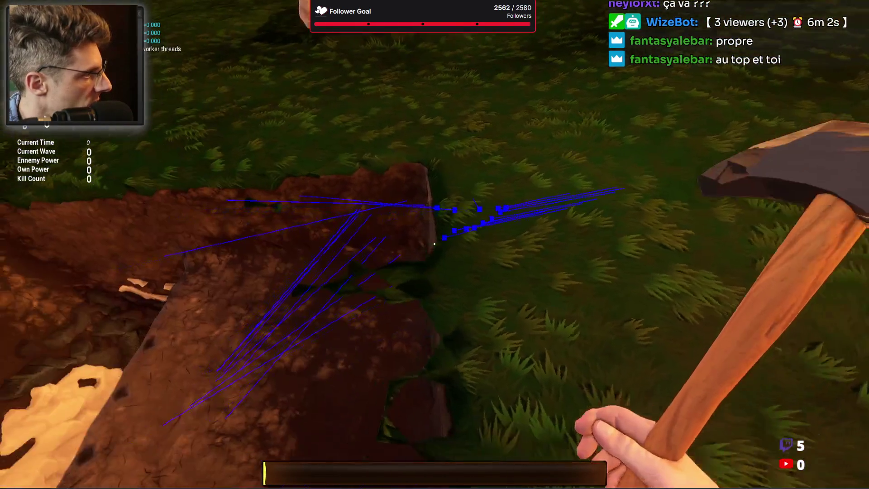
click(435, 244)
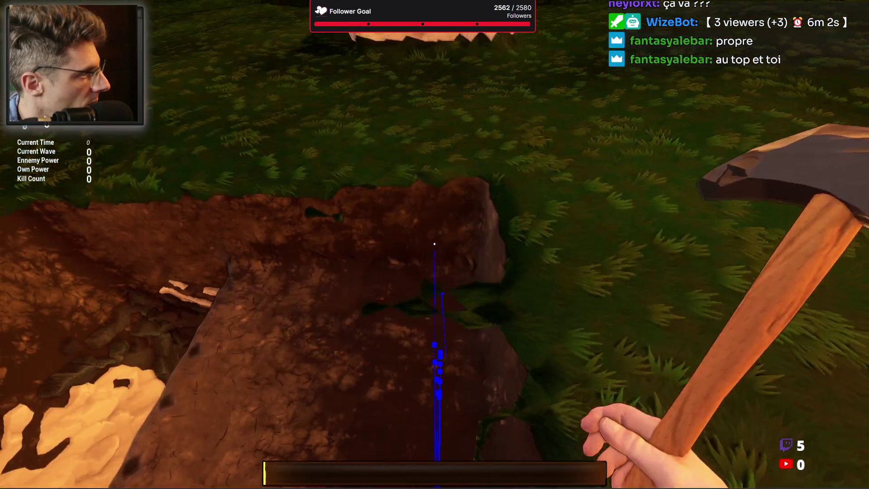
click(434, 244)
click(435, 243)
click(434, 244)
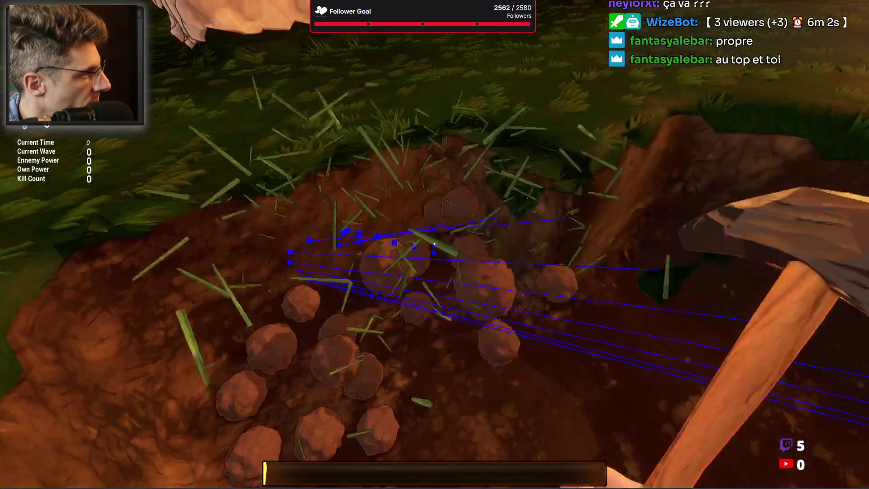
click(434, 244)
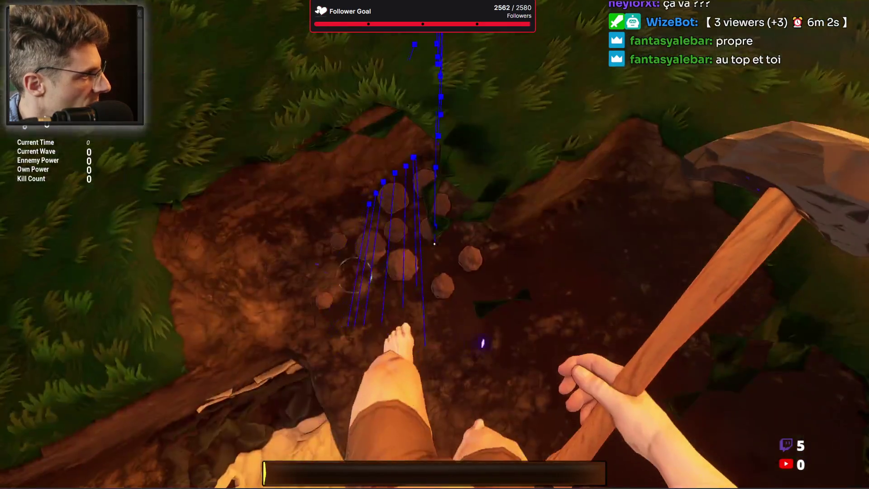
Dig the trench near the sandstone rock down until sandstone is exposed
click(434, 244)
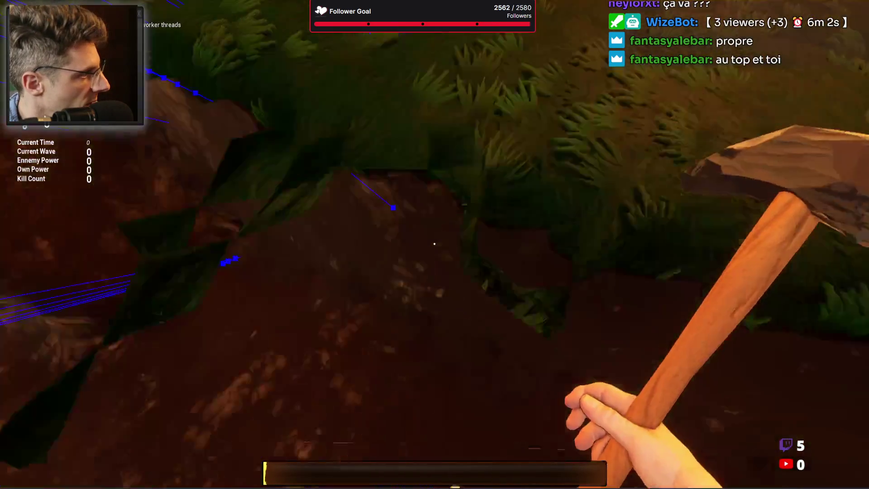
click(435, 244)
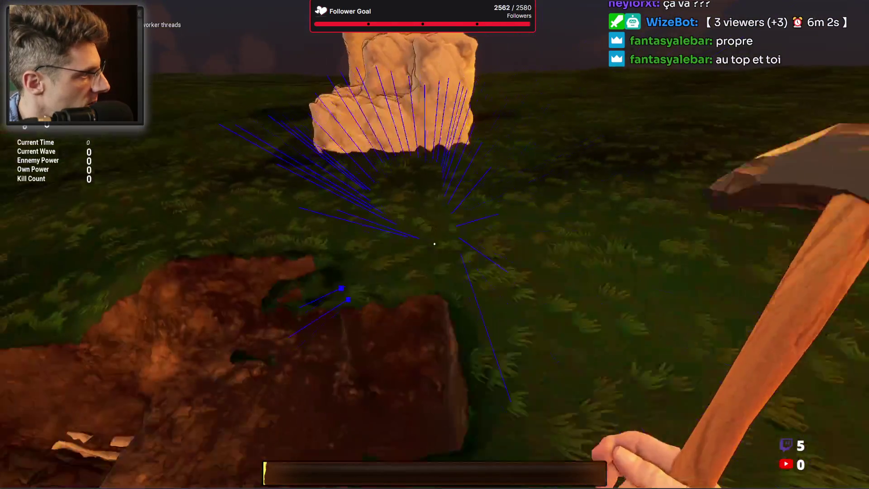
click(434, 244)
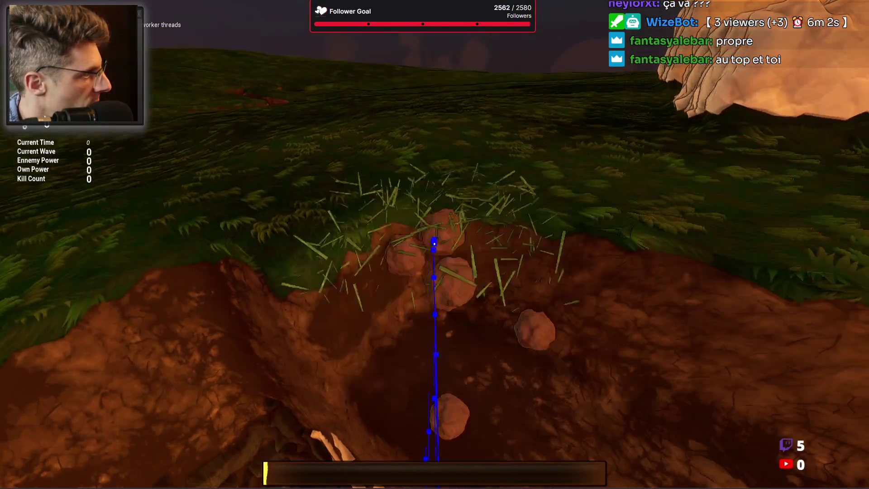
click(435, 244)
click(435, 244)
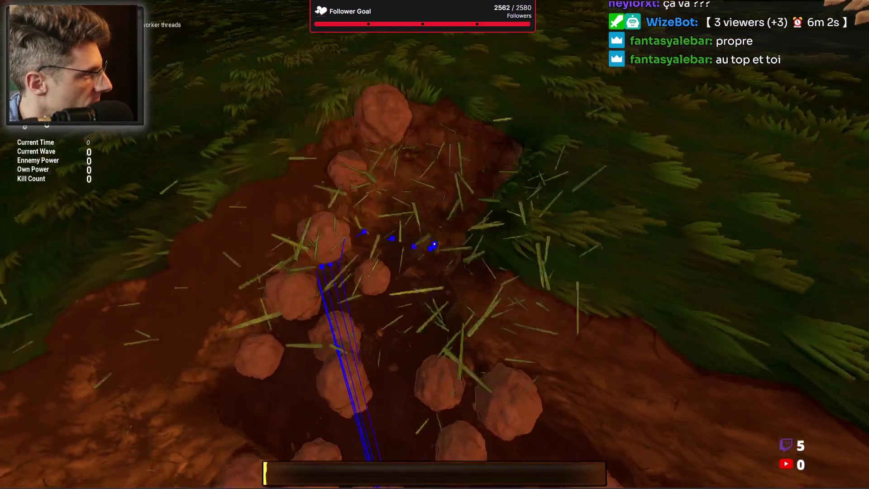
click(435, 244)
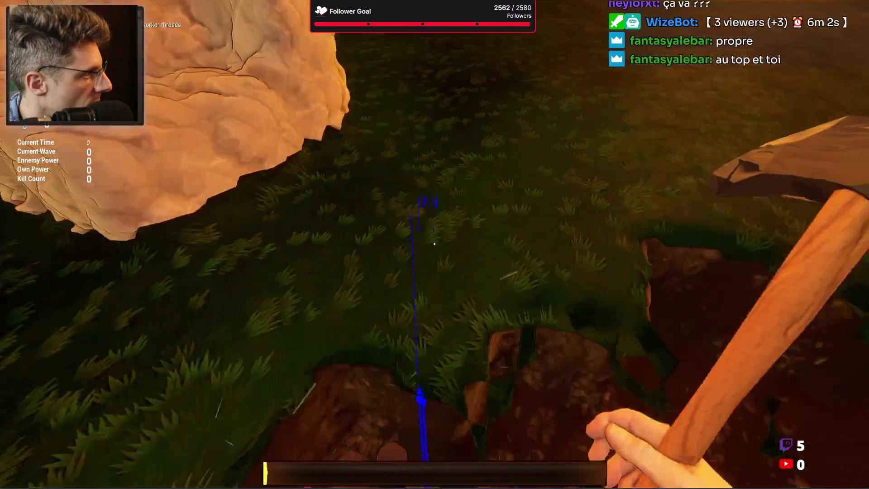
click(435, 244)
click(434, 244)
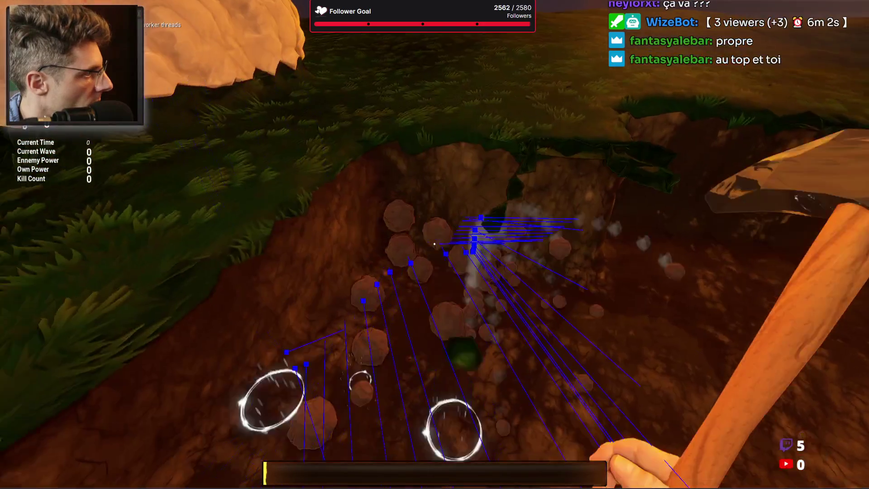
click(434, 244)
click(435, 244)
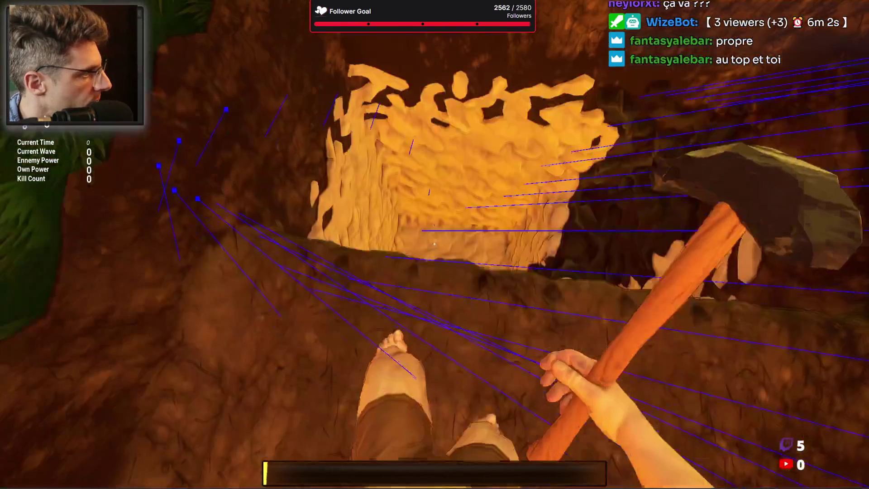
click(434, 244)
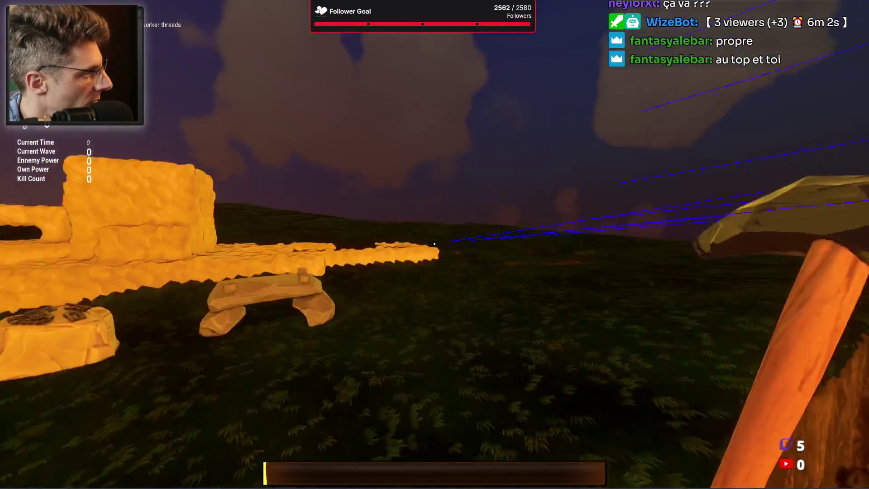
click(435, 244)
Stop the play session and restore the full editor layout
key(Escape)
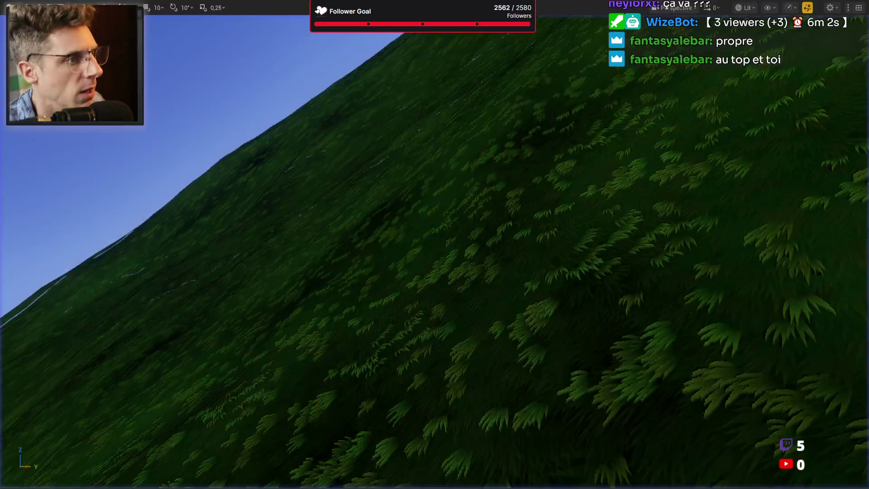
right_click(759, 198)
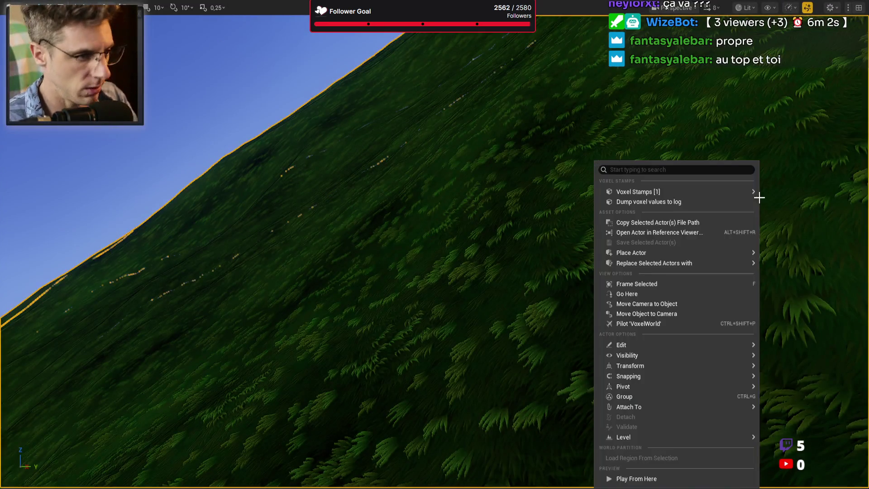
click(789, 148)
key(F11)
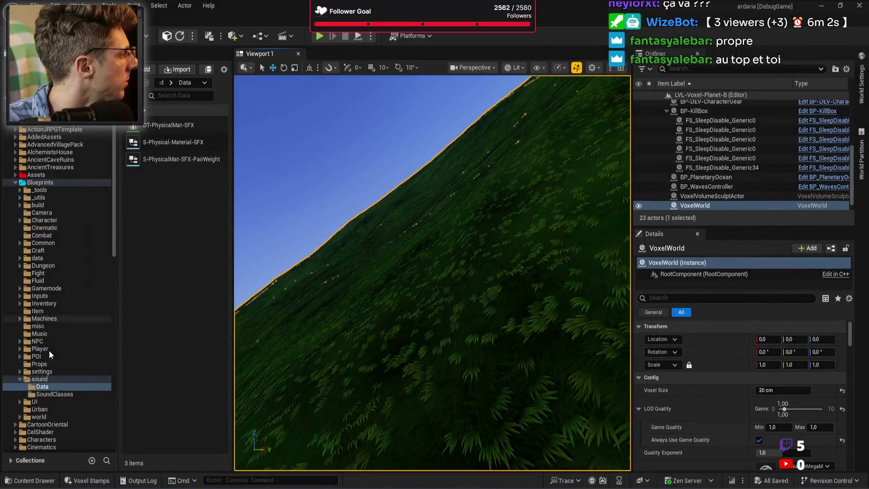
Browse the Content Browser to the Stumps tree-mesh folder and start a new play session
click(51, 411)
key(Down)
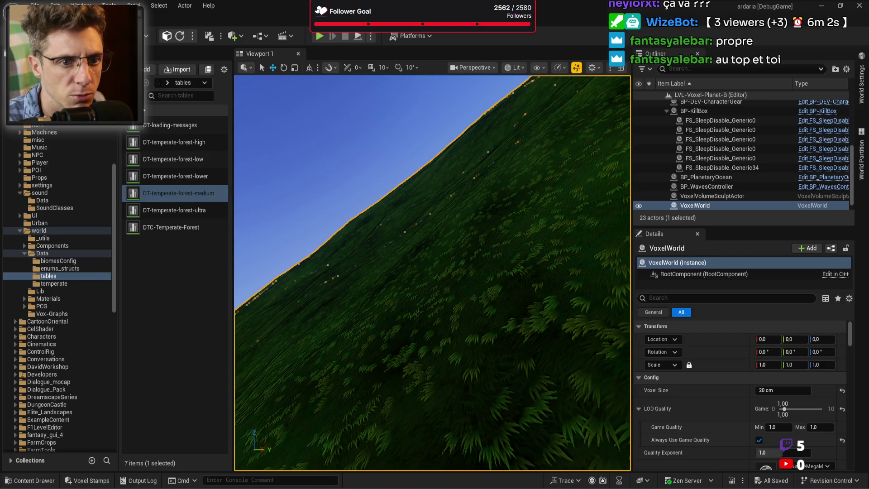
key(alt+Left)
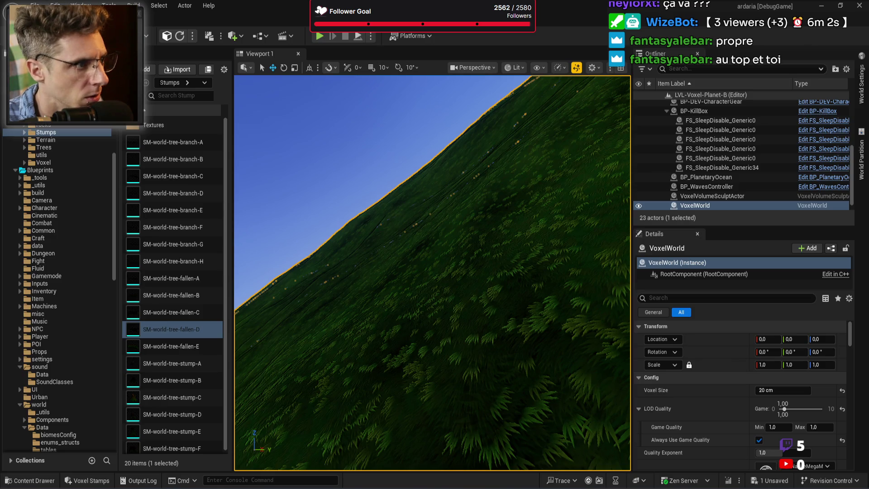
key(alt+p)
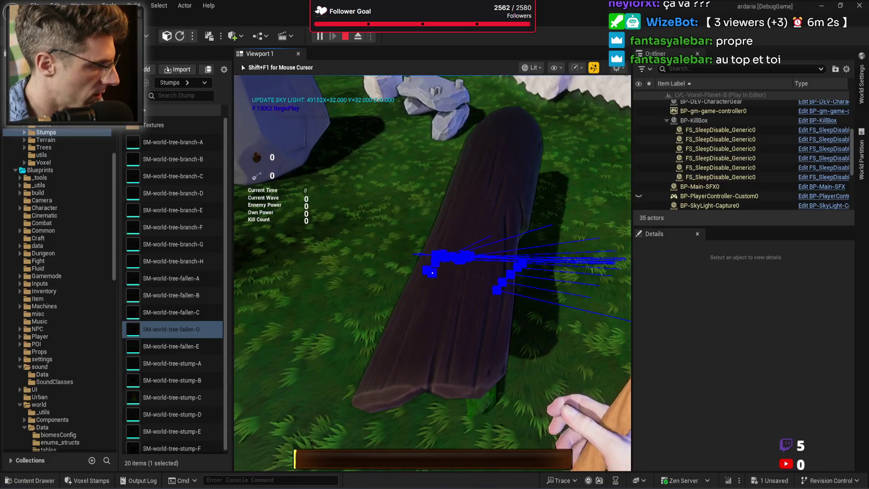
Switch the game to full screen and strike the fallen log to test hits
key(F11)
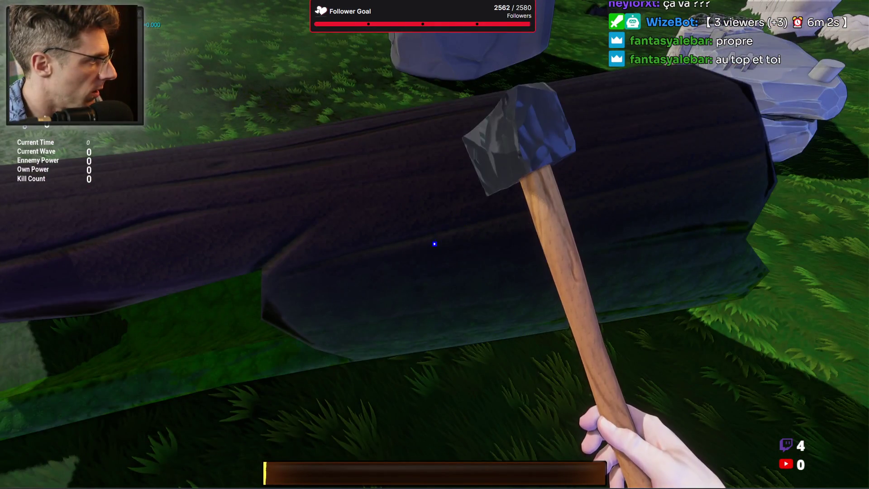
click(434, 244)
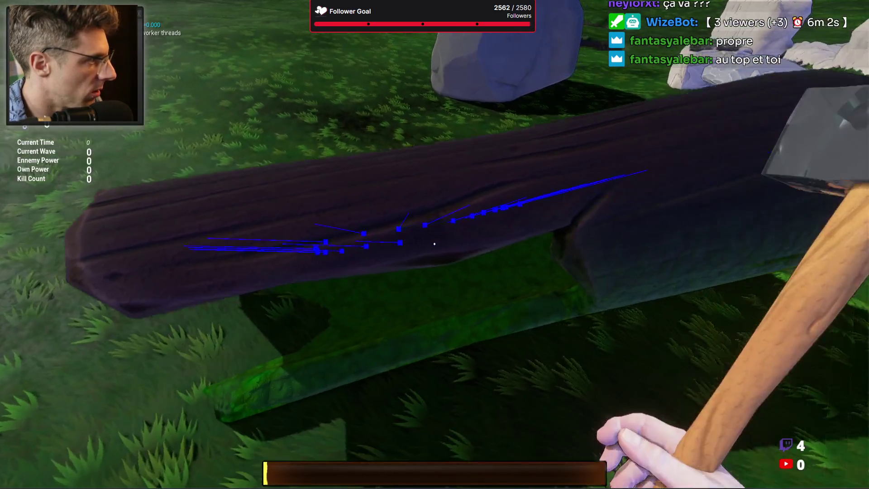
click(435, 243)
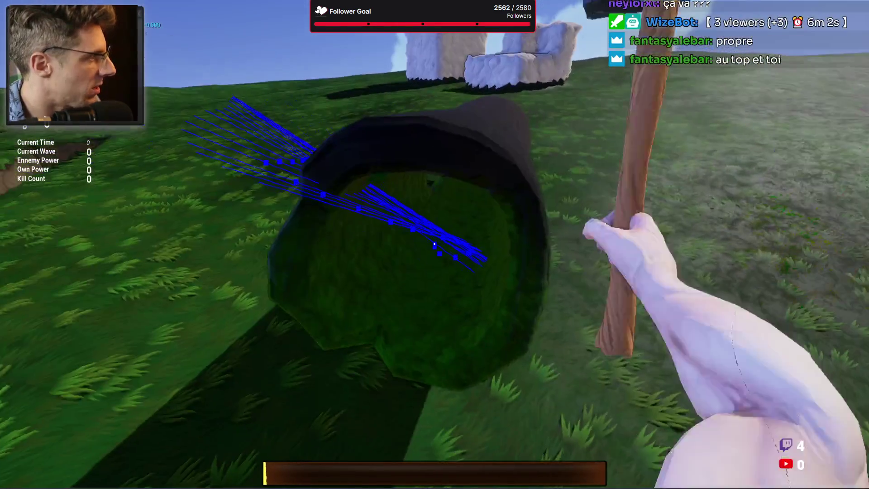
click(434, 244)
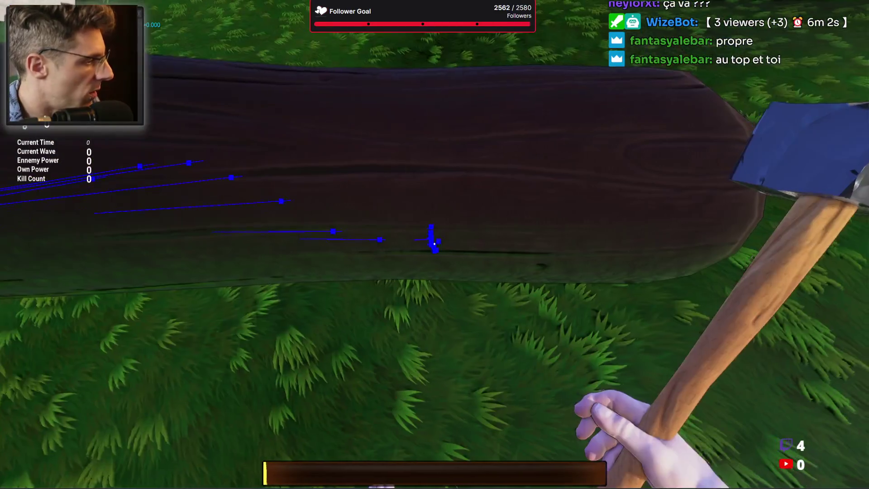
click(435, 244)
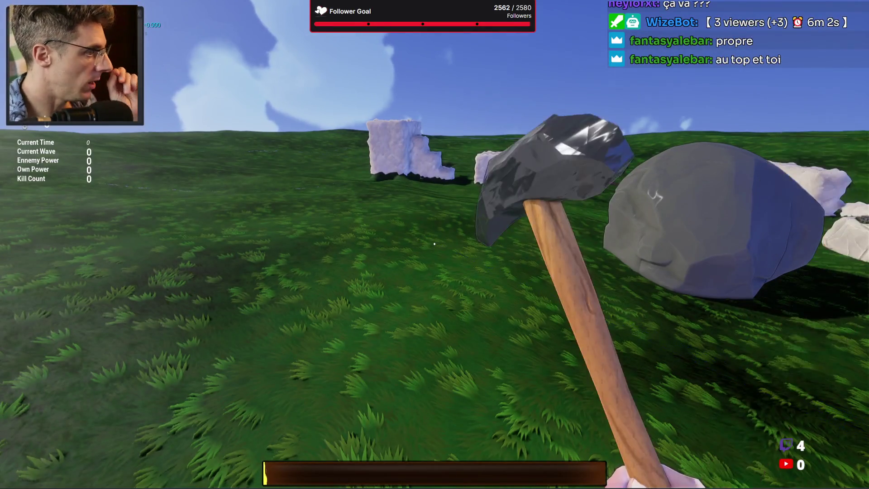
Mine the rocks and dirt patch until it is mostly cleared
click(434, 244)
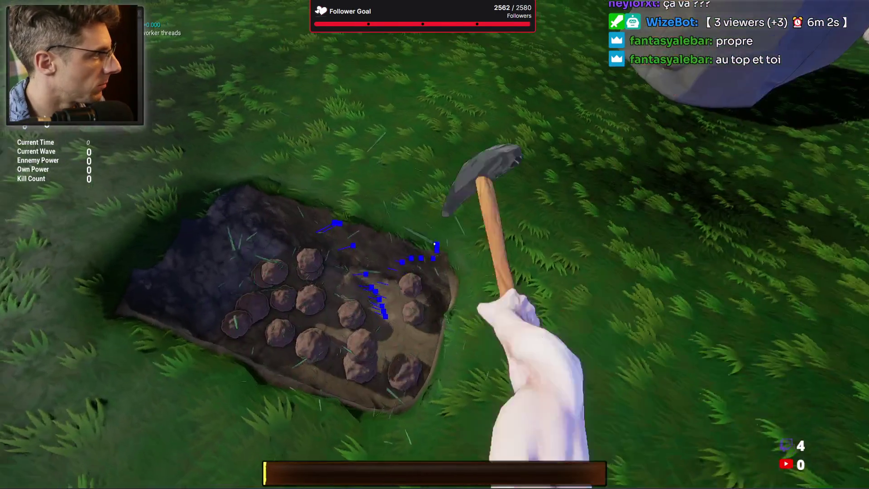
click(434, 244)
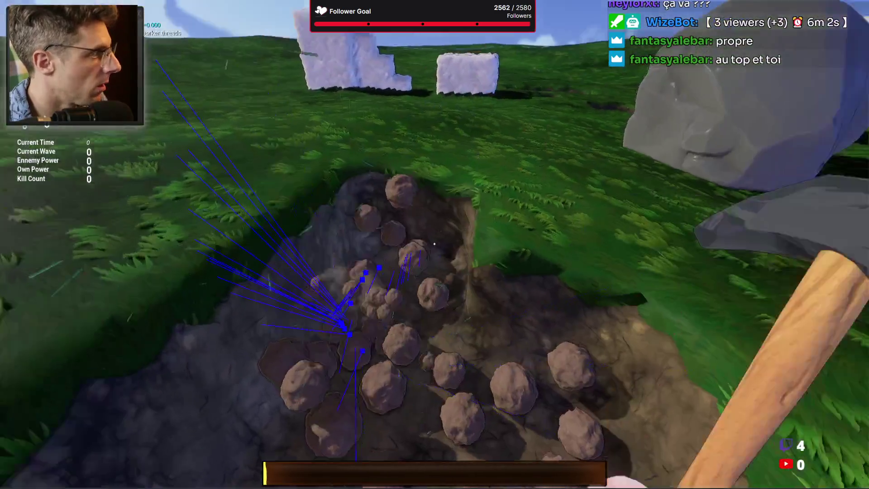
click(435, 244)
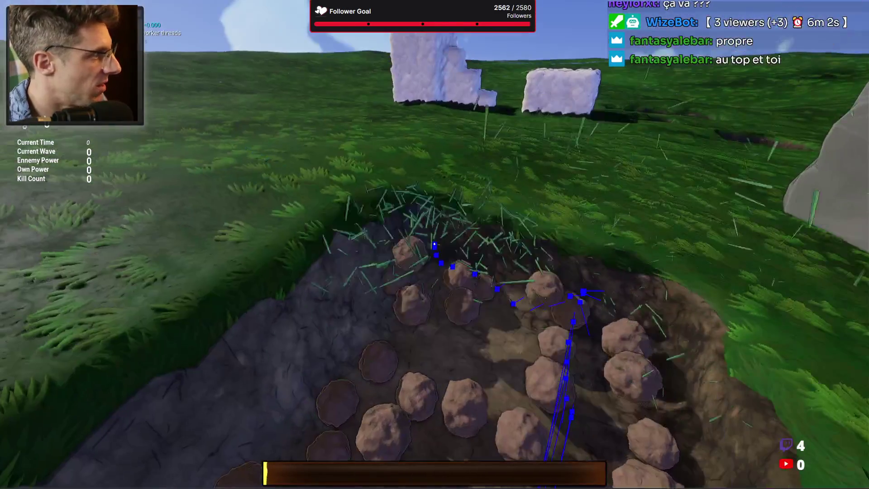
click(434, 244)
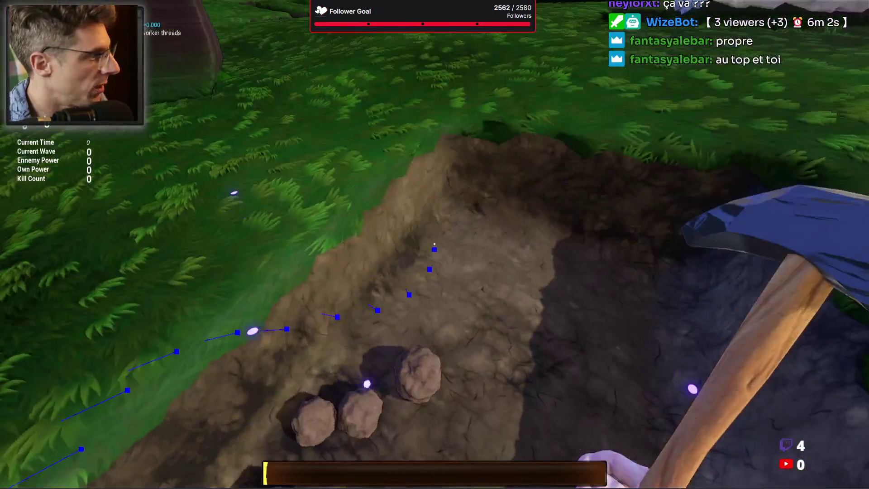
click(434, 244)
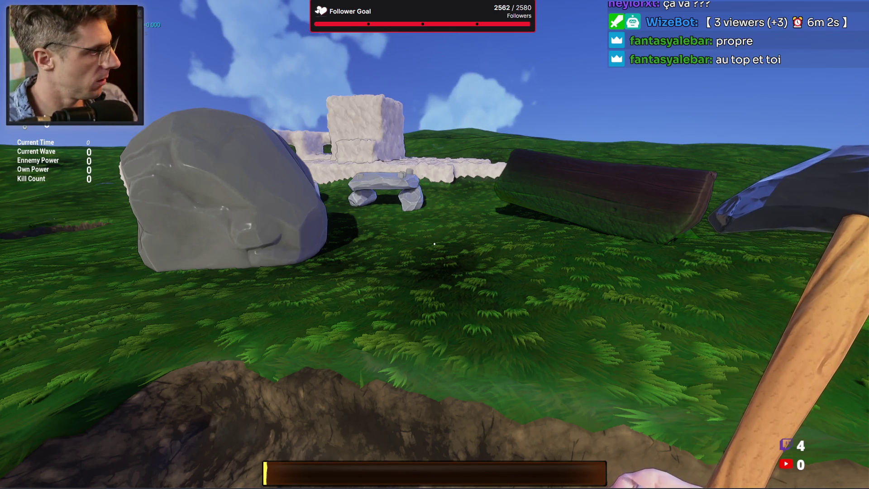
Dig several holes into the grass and extend one into a longer, deeper trench
click(434, 244)
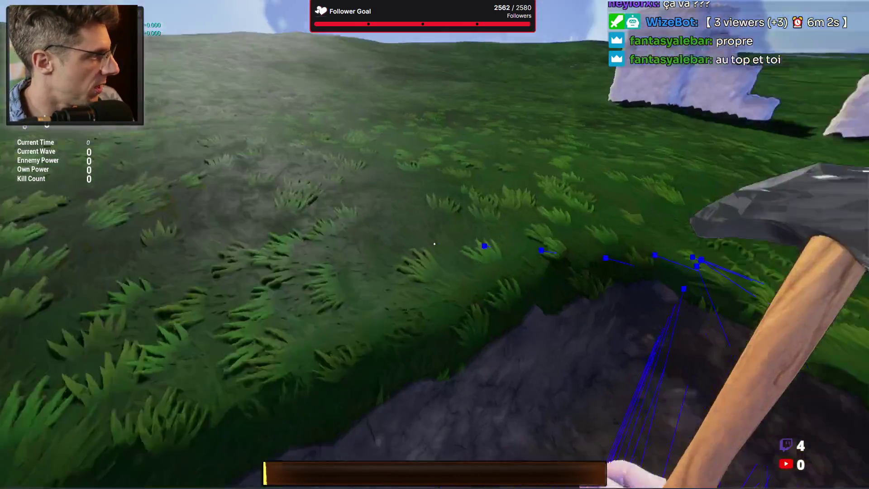
click(434, 244)
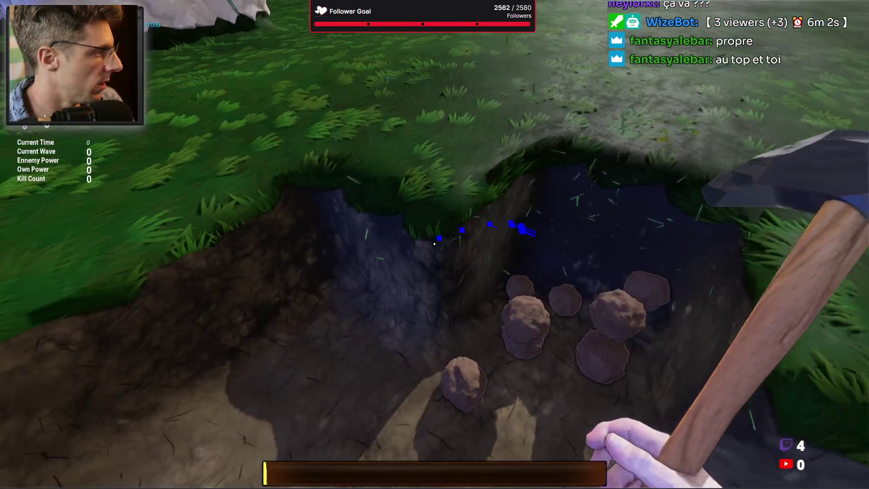
click(434, 244)
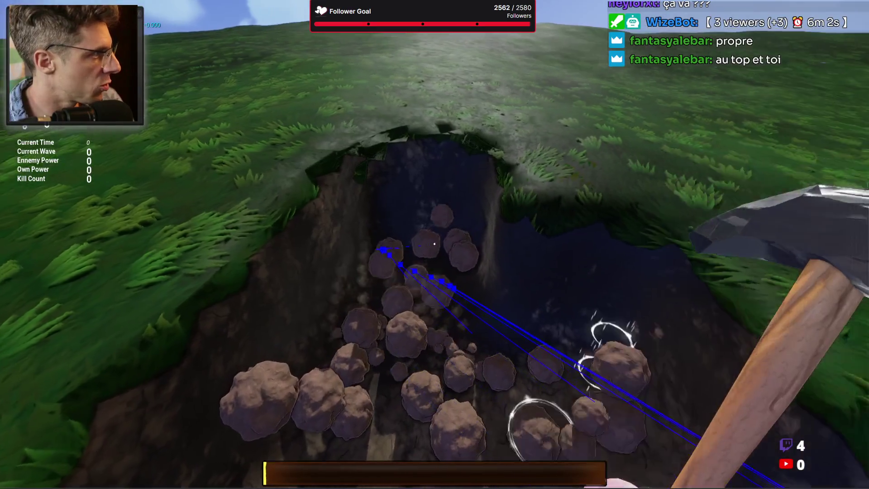
click(434, 244)
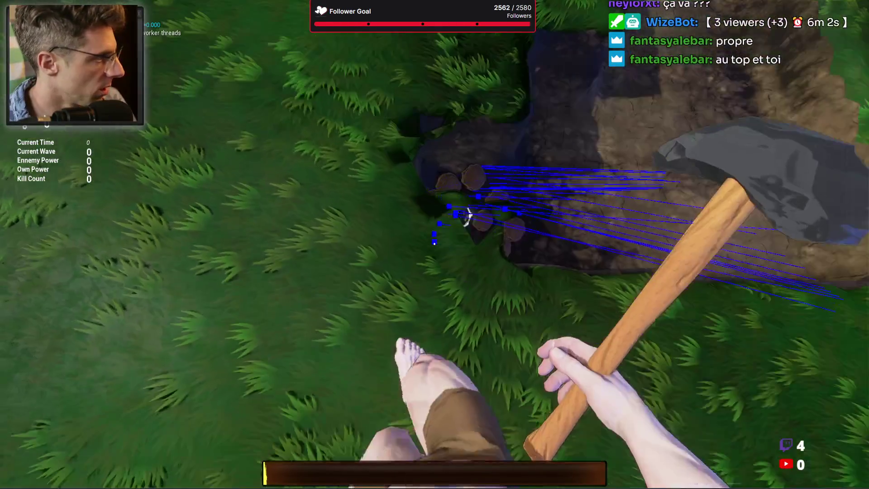
click(434, 244)
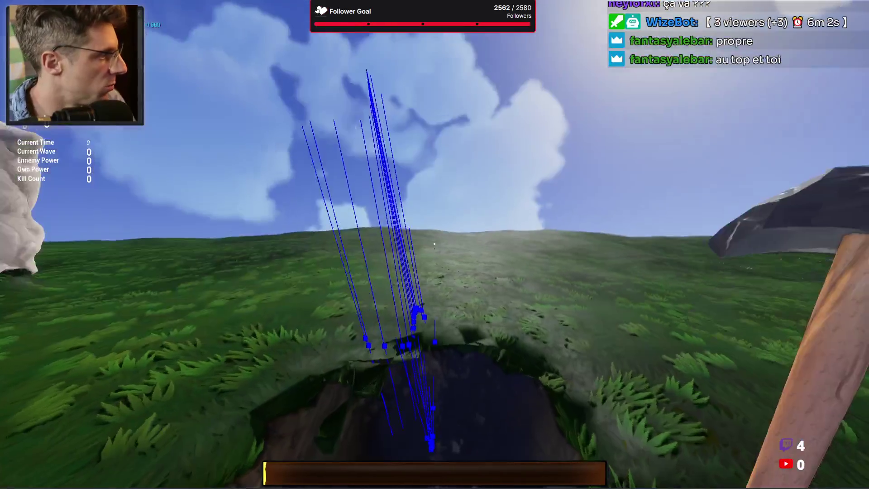
click(434, 244)
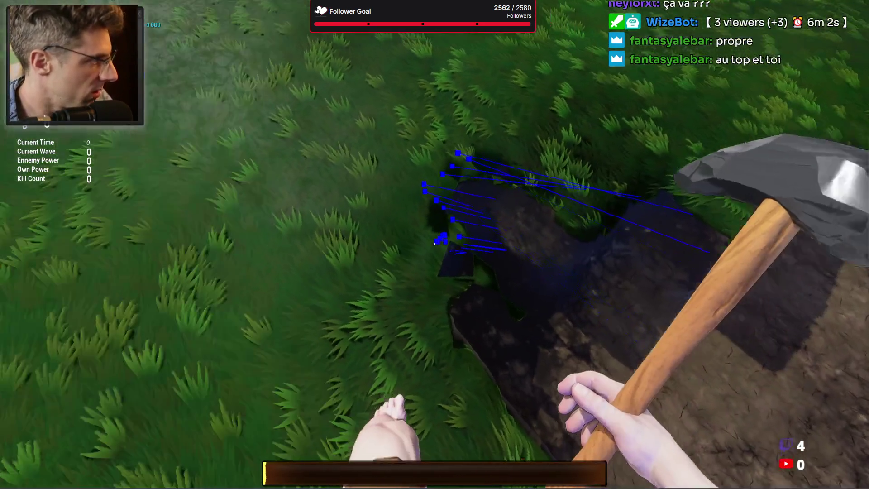
click(434, 244)
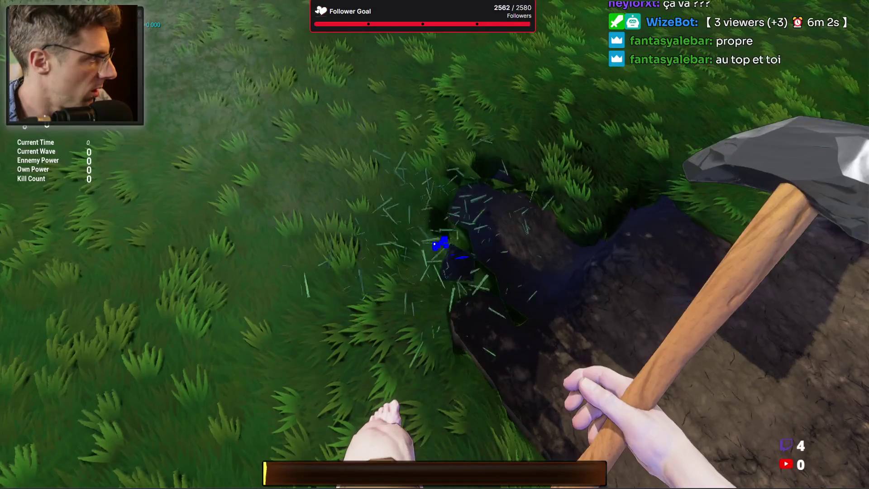
click(434, 245)
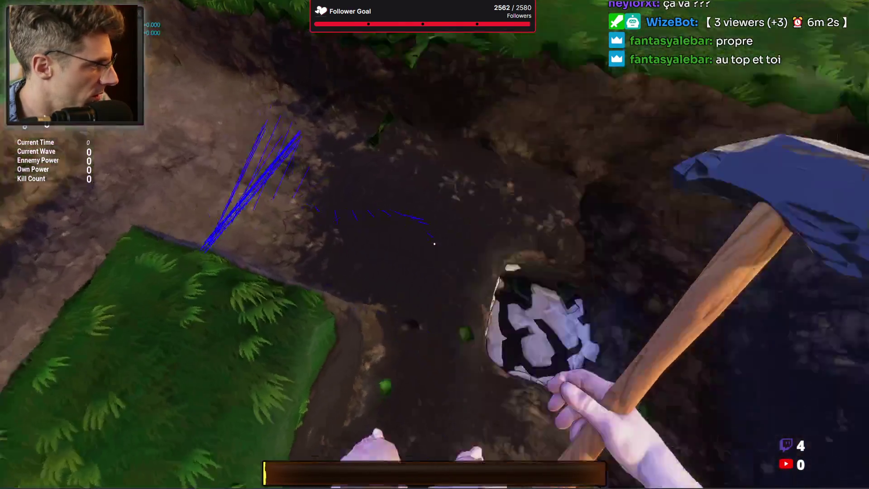
Walk to the dug hole, dig the pit deeper, then end the play session
key(w)
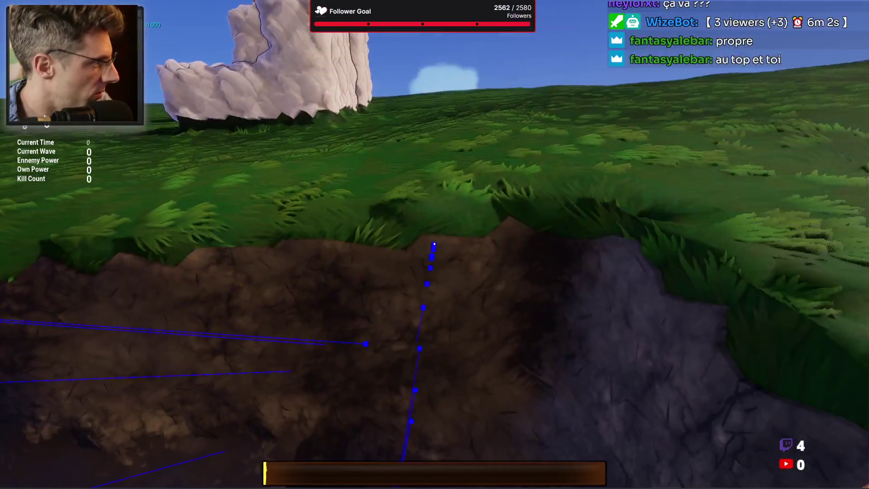
click(434, 244)
click(434, 243)
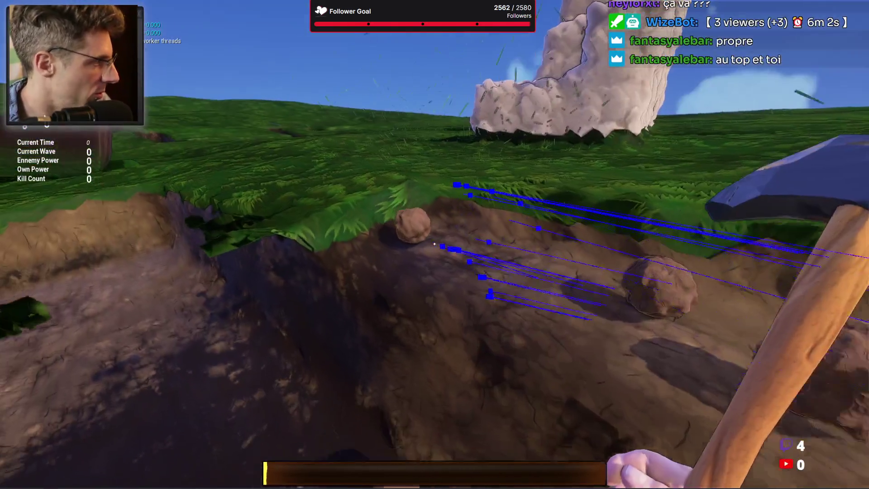
click(434, 243)
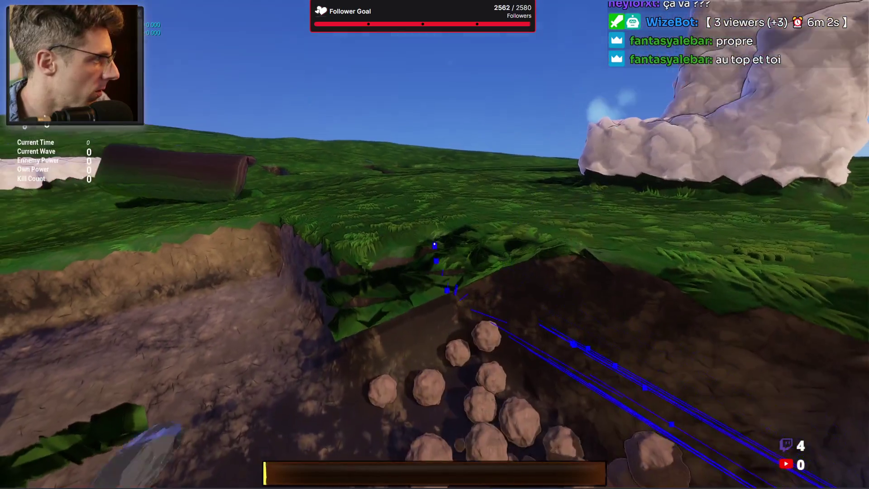
click(434, 244)
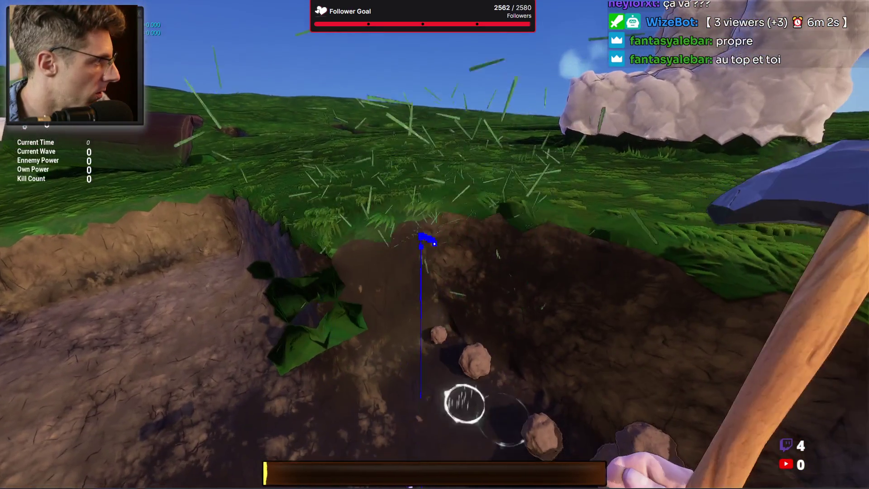
click(434, 244)
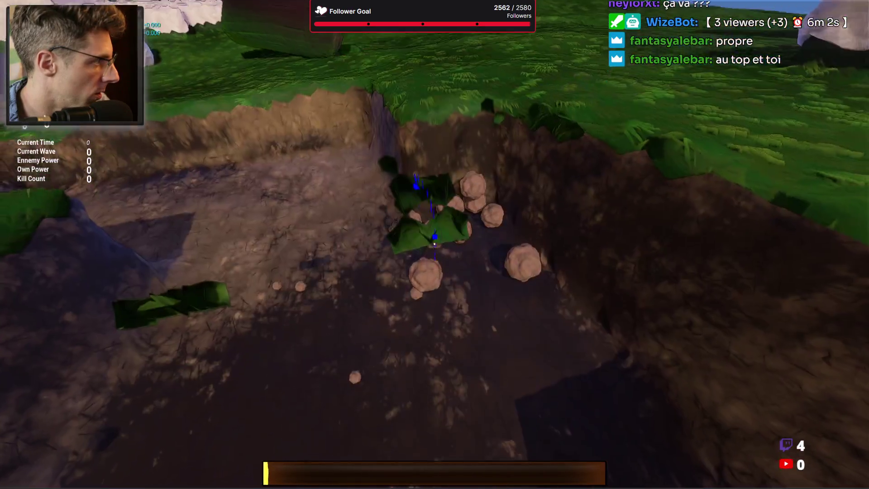
click(434, 243)
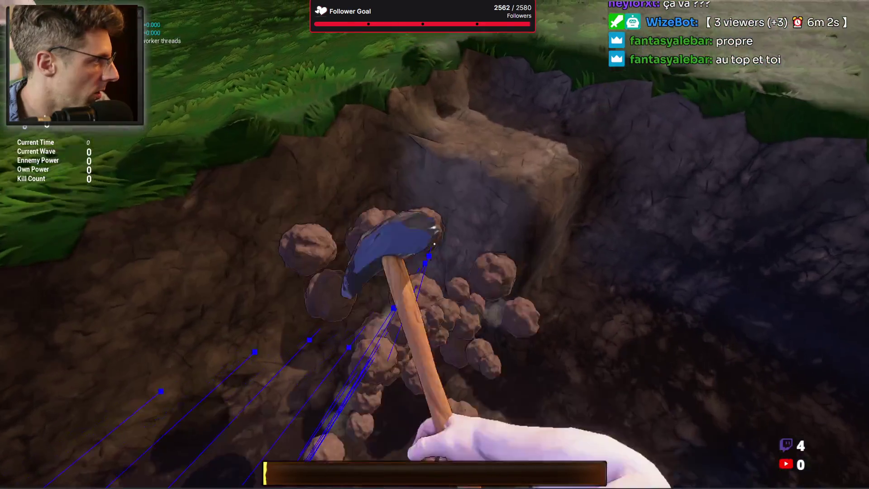
click(434, 244)
key(Escape)
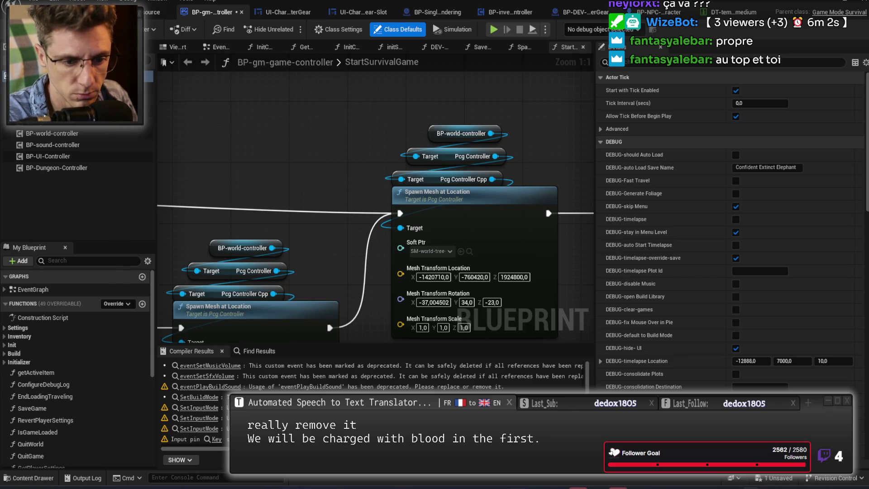
Close the Macro Deck 2 window and switch back to the C++ code in Rider
key(alt+Tab)
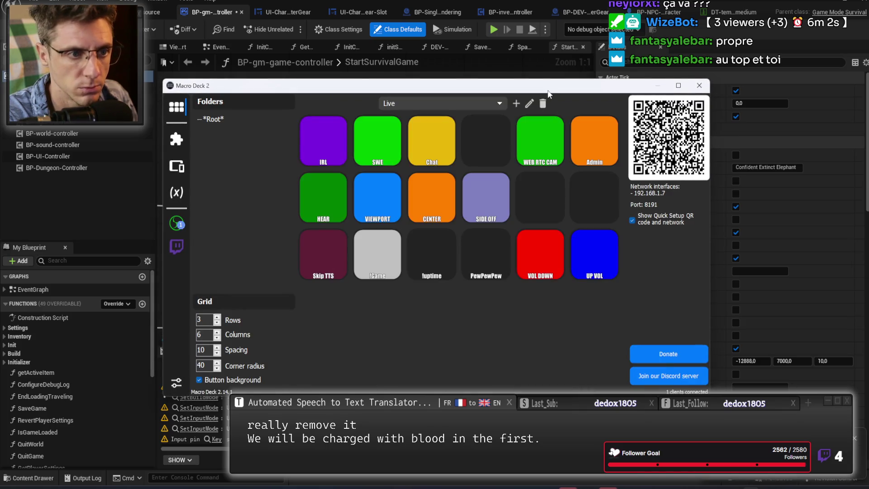
click(699, 85)
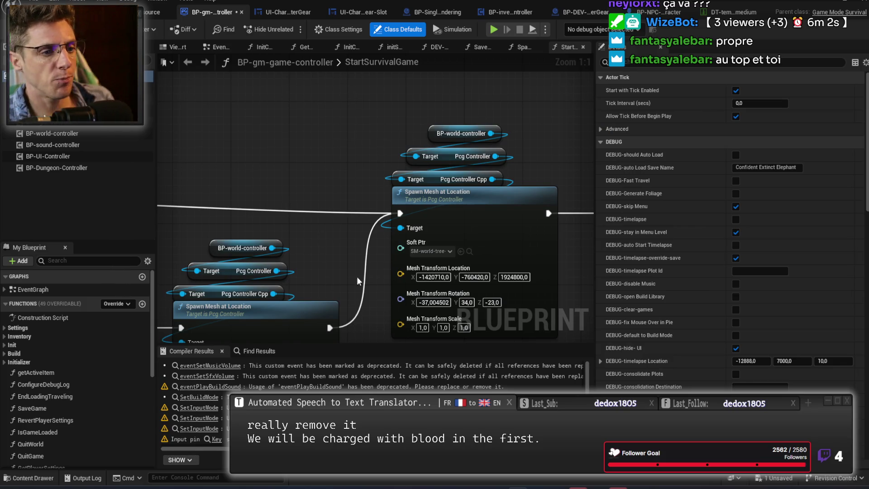
key(alt+Tab)
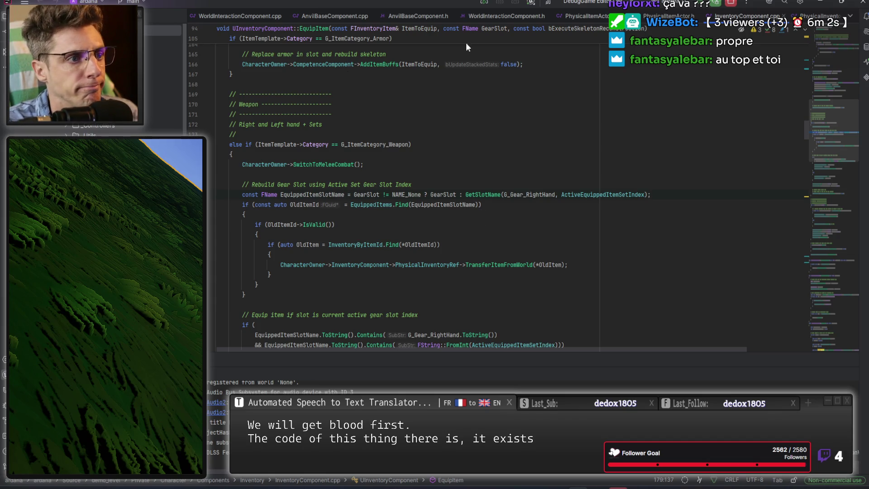
Open WorldInteractionComponent.cpp and scroll to the SculptCube call in the Mine function
click(263, 17)
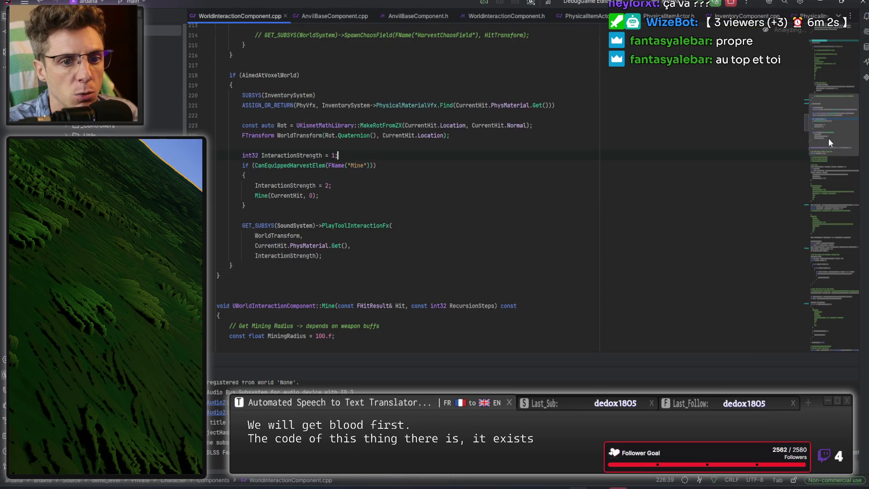
click(818, 269)
mouse_move(818, 270)
mouse_down()
mouse_move(821, 320)
mouse_move(819, 225)
mouse_move(828, 319)
mouse_move(849, 205)
mouse_move(848, 145)
mouse_up()
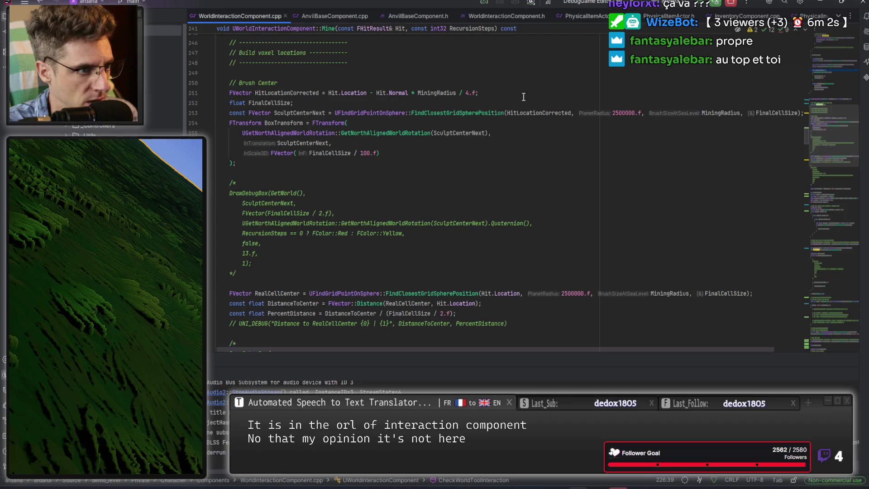
scroll(435, 157, down, 3)
scroll(434, 157, down, 9)
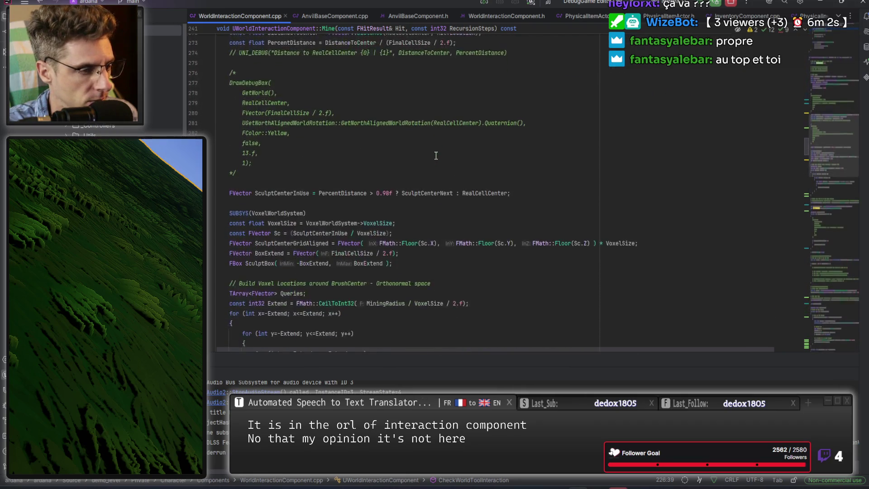
scroll(436, 156, down, 9)
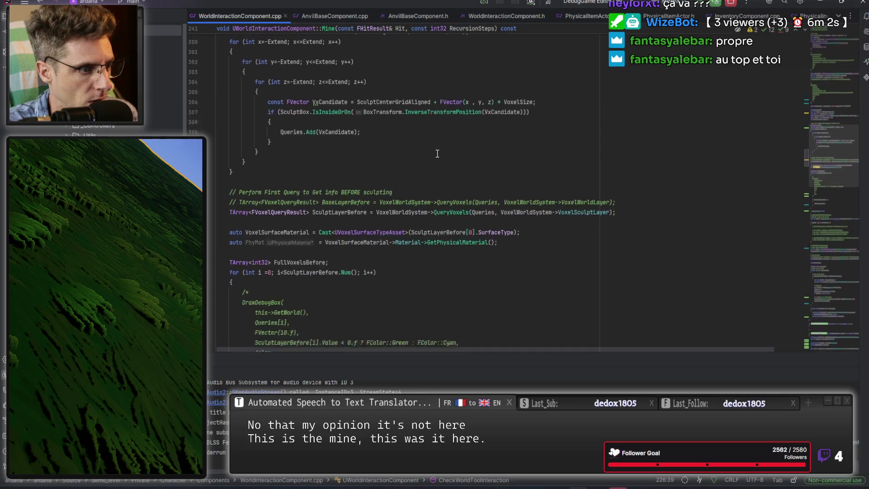
scroll(438, 153, down, 12)
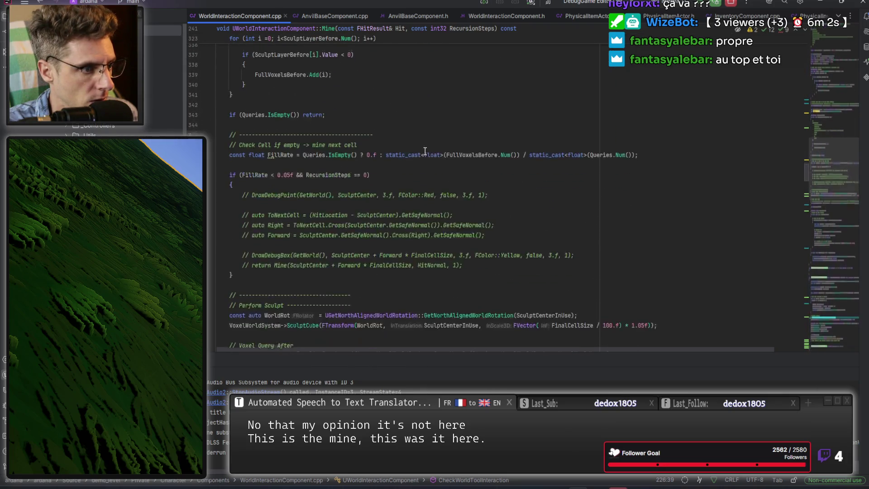
scroll(423, 143, down, 3)
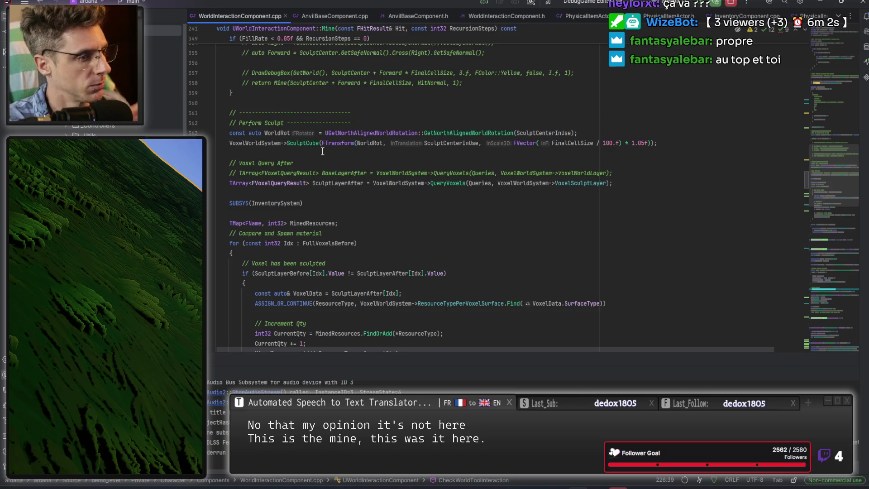
Insert blank lines right after the SculptCube call
click(315, 151)
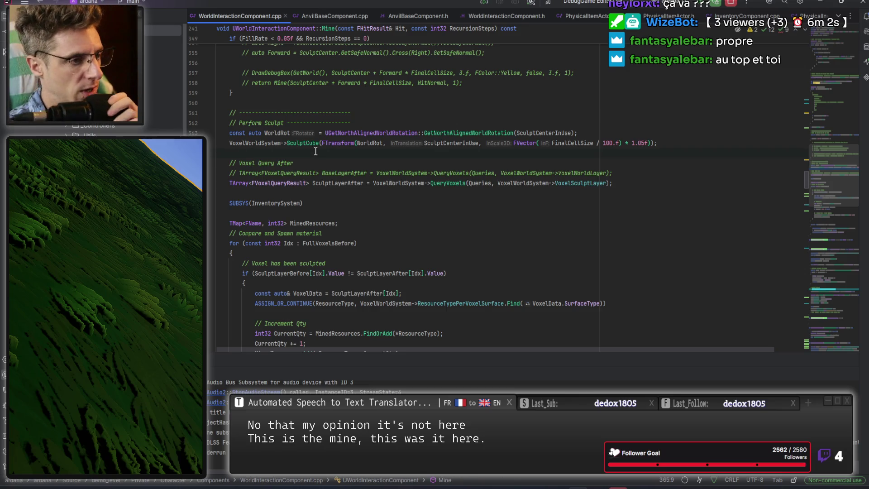
key(Return)
key(Return)
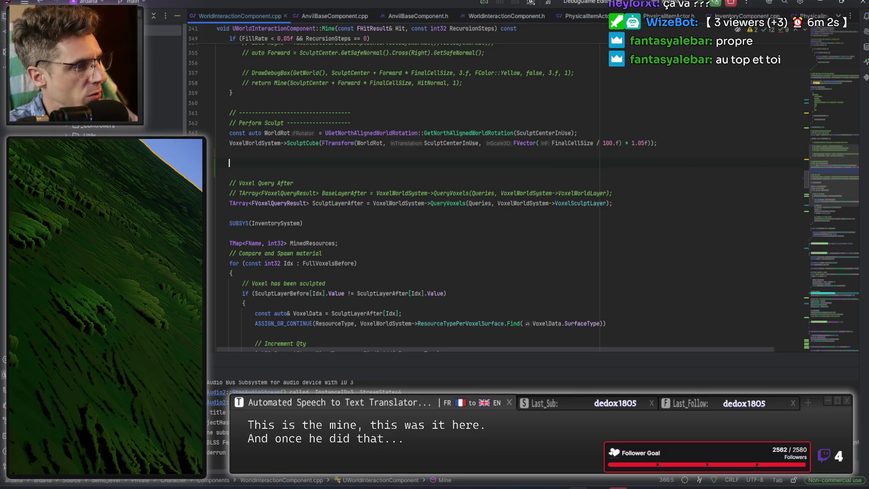
scroll(163, 91, up, 3)
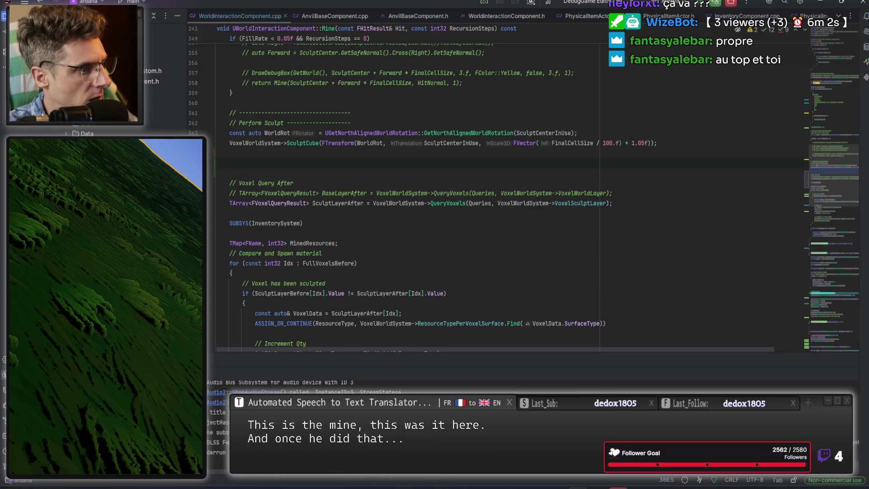
scroll(163, 91, down, 3)
scroll(163, 90, down, 3)
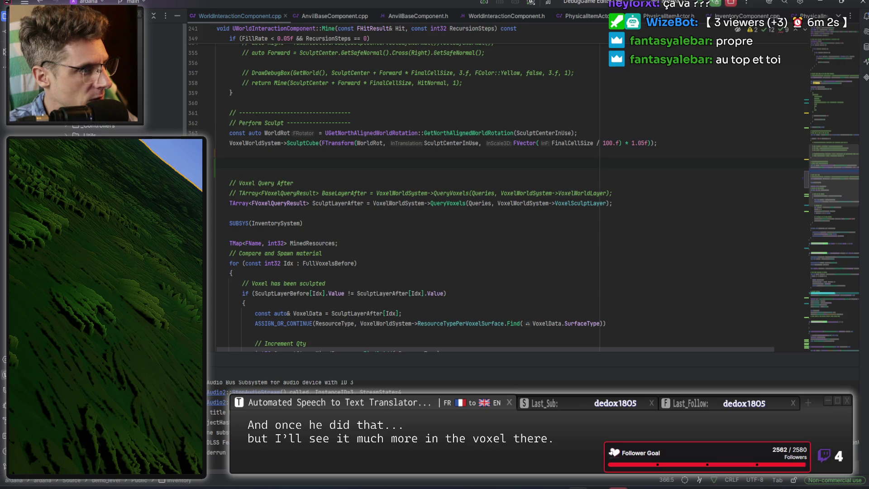
Open VoxelWorldSystem.h from the _Controllers folder to view the ResourceTypePerVoxelSurface map
click(66, 125)
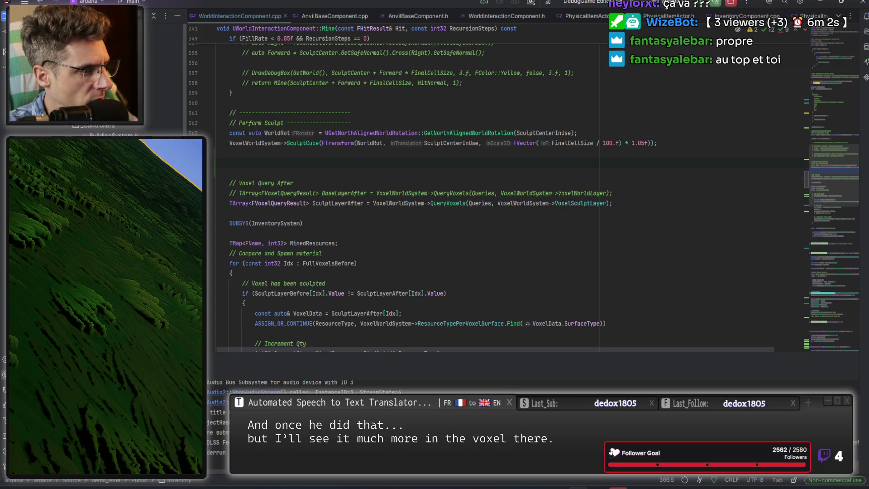
double_click(105, 145)
scroll(469, 186, down, 5)
scroll(437, 136, down, 4)
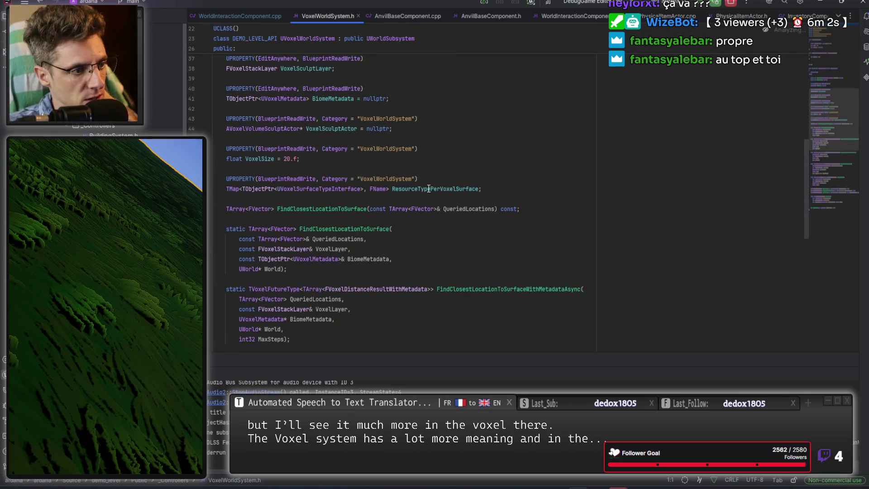
Review the VoxelAsyncQuery and SculptCube declarations in VoxelWorldSystem.h
scroll(432, 185, down, 4)
scroll(489, 172, down, 2)
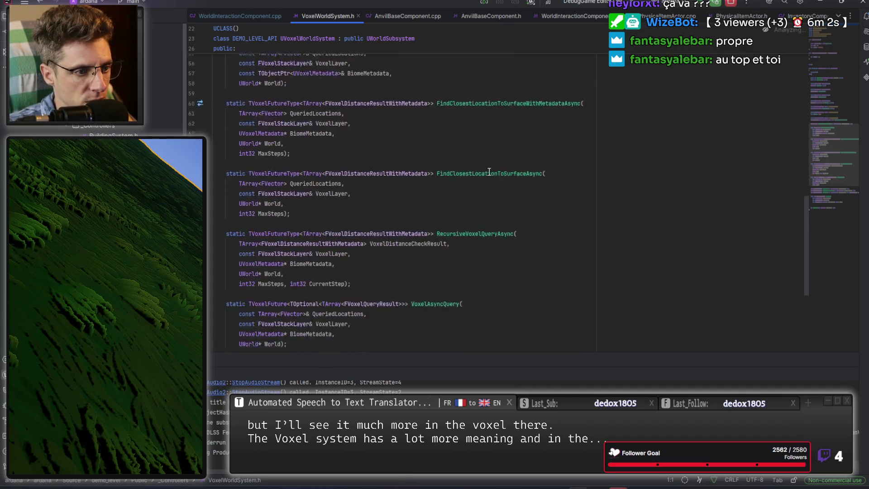
scroll(490, 172, down, 5)
double_click(434, 172)
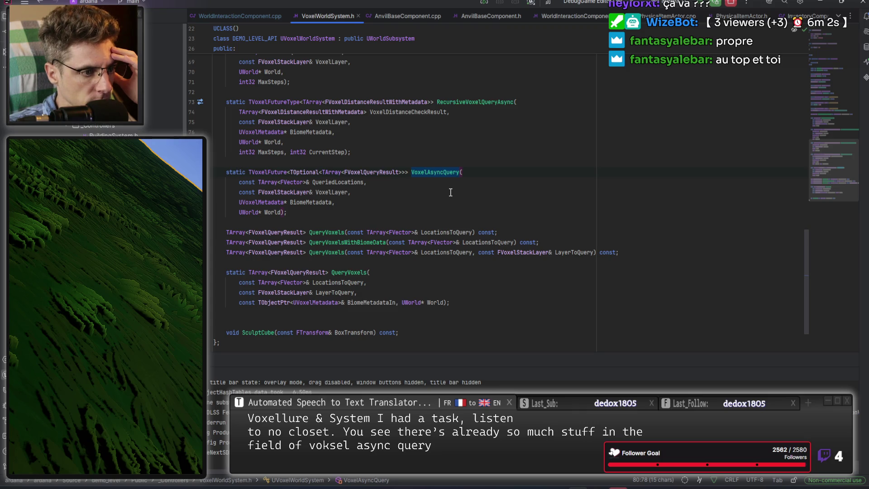
scroll(450, 192, down, 1)
scroll(451, 192, up, 1)
mouse_move(249, 300)
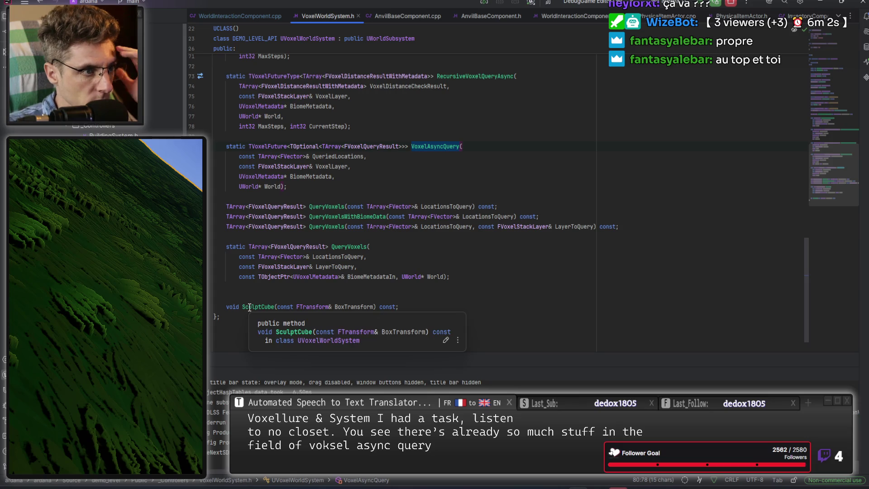
Return to WorldInteractionComponent.cpp and highlight the uses of VoxelWorldSystem
key(ctrl+alt+Left)
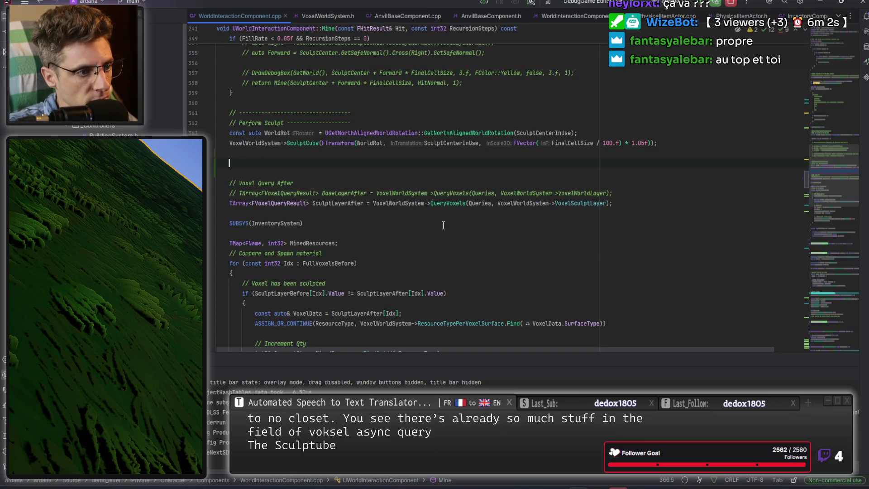
double_click(255, 142)
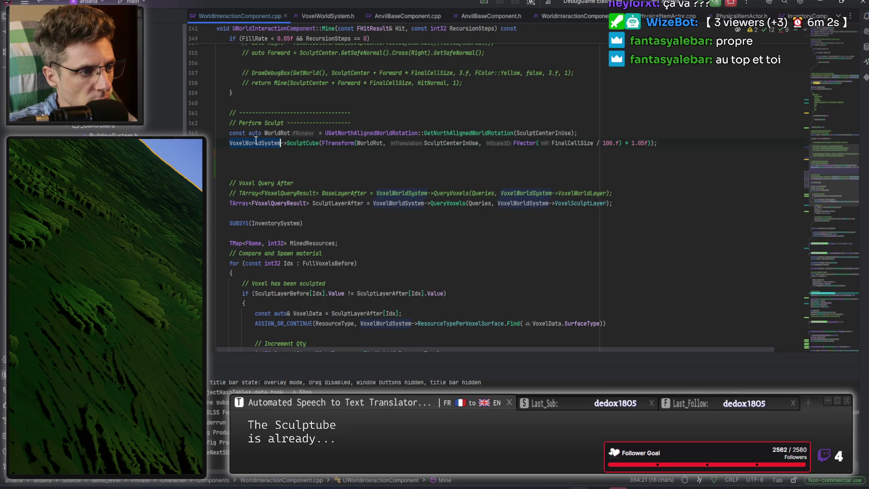
scroll(386, 224, down, 5)
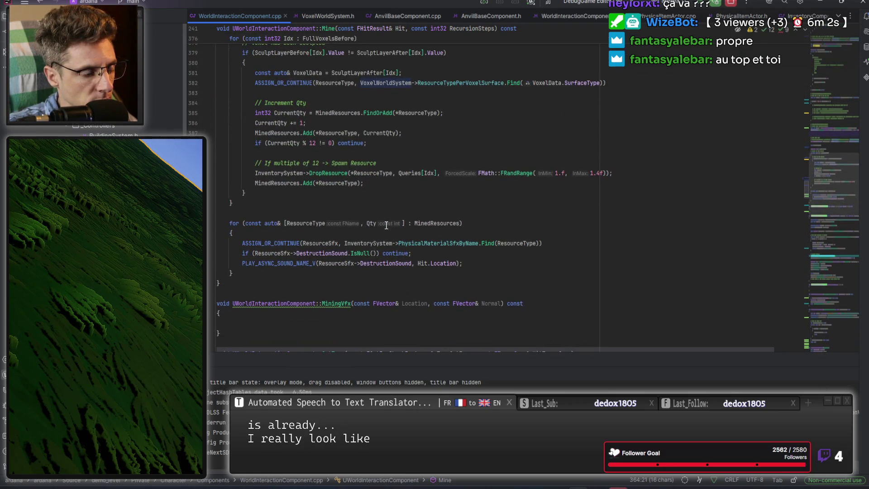
scroll(387, 225, up, 5)
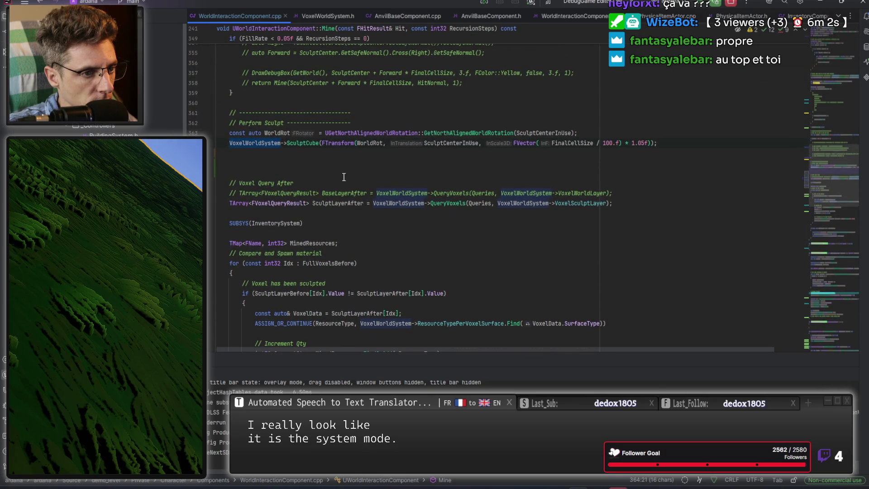
Jump to SculptCube's definition in VoxelWorldSystem.cpp and add a new line after the sculpt call
ctrl+click(308, 143)
key(Down)
key(Down)
key(Down)
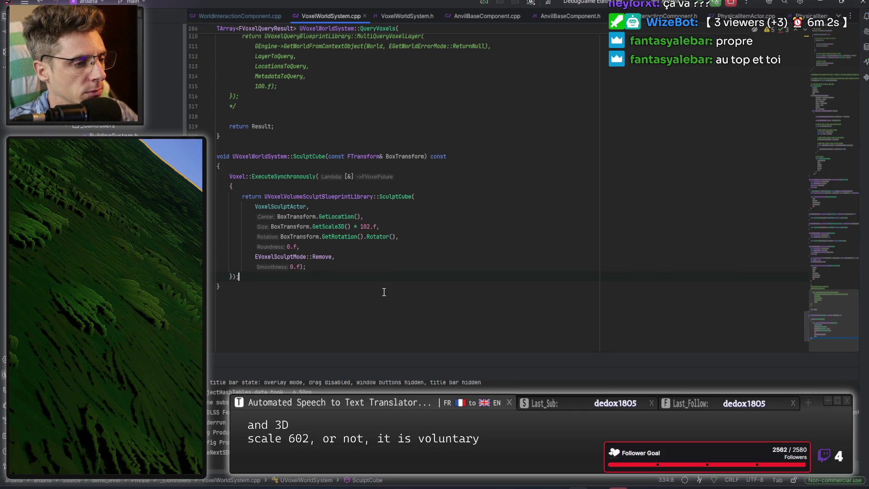
key(Return)
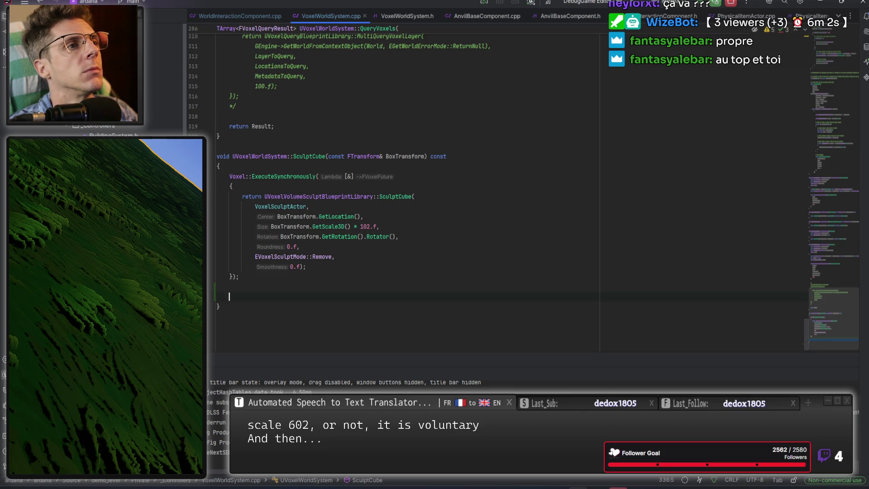
Add comments '// get upper cell', 'Check fill rate' and 'if fill rate is low -> sculpt it'
text(//)
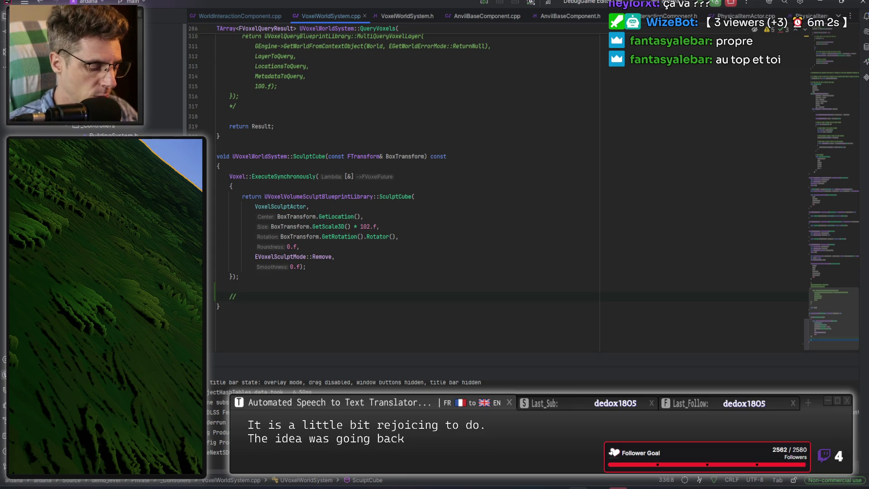
text(get cell over)
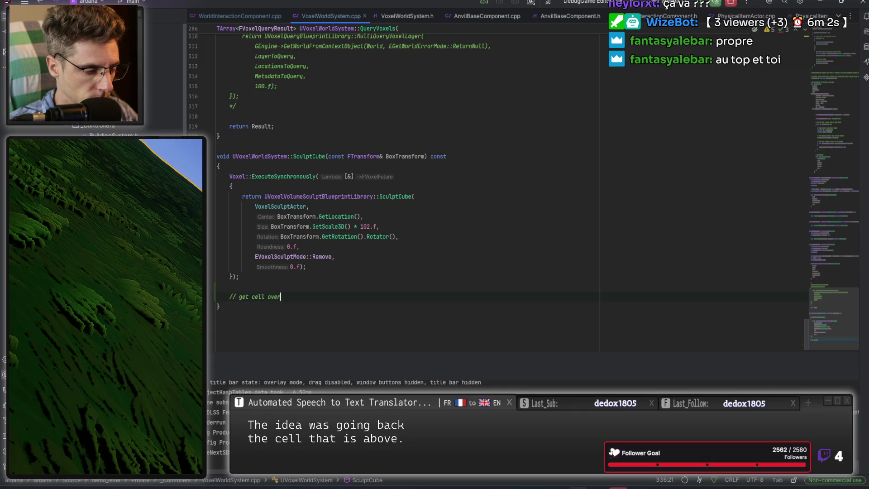
key(BackSpace)
key(BackSpace)
key(BackSpace)
key(ctrl+Left)
text(upper)
key(End)
key(Return)
text(Check )
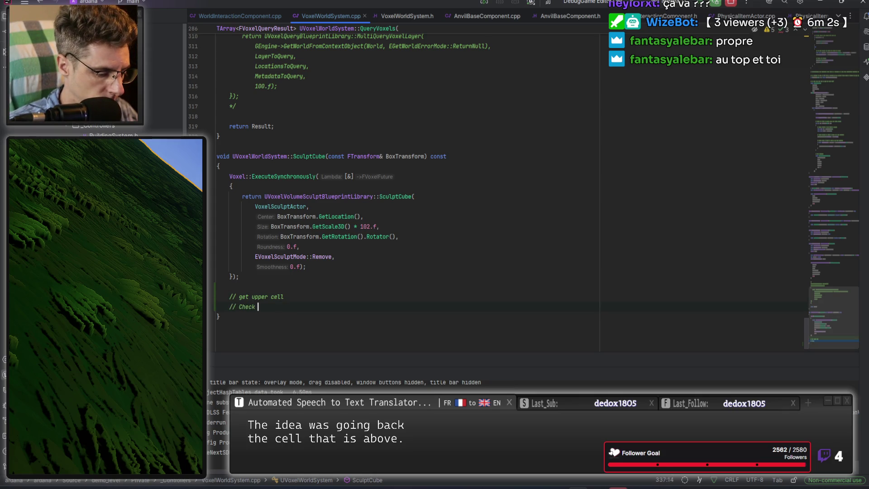
text(fill rate)
key(Return)
text(if fill rate is )
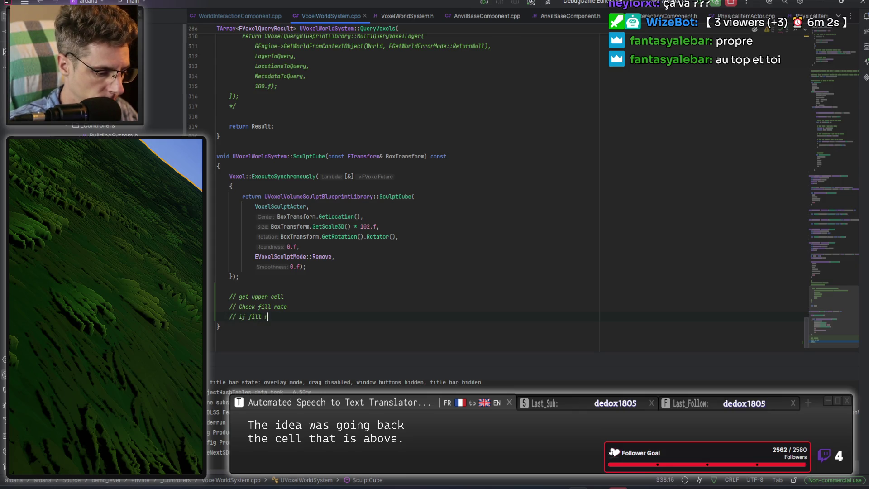
text(low )
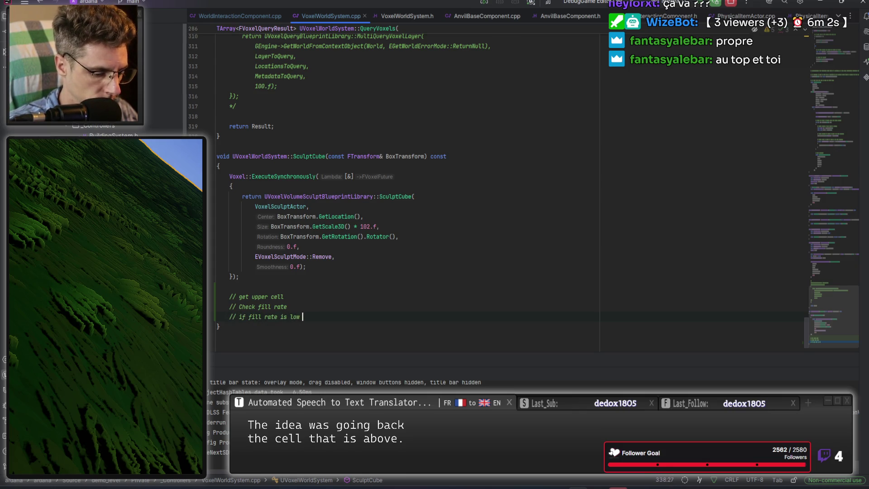
text(-> sculpt it )
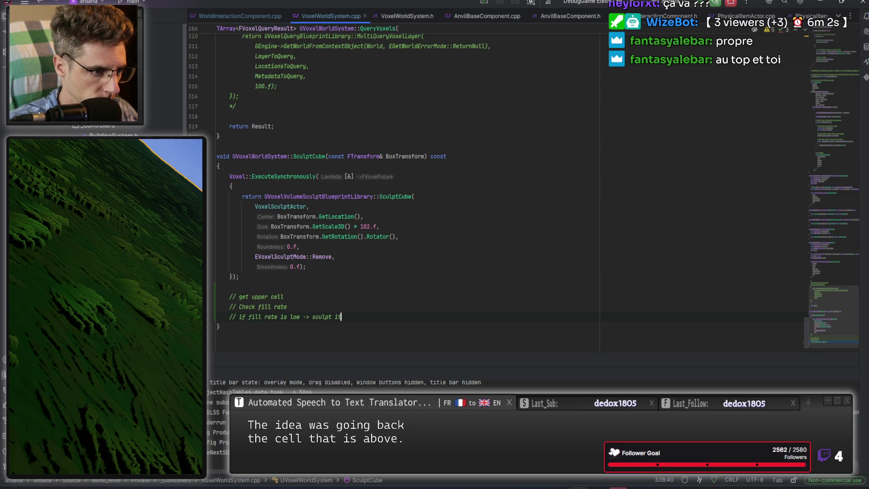
text( as)
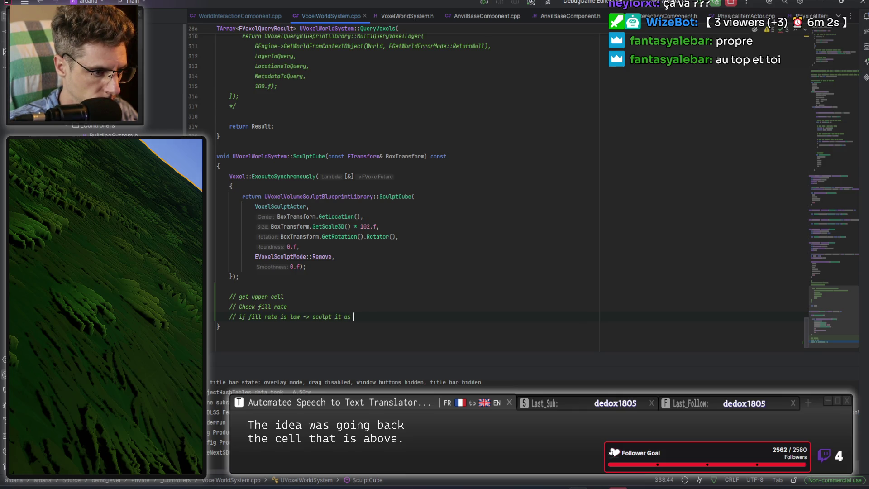
Remove the stray ', >' characters typed after the closing brace
click(287, 307)
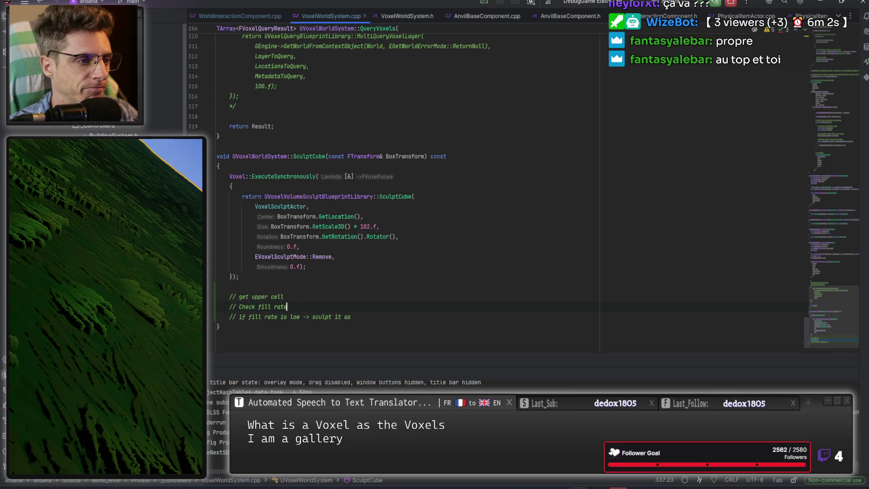
key(Up)
key(Up)
click(236, 277)
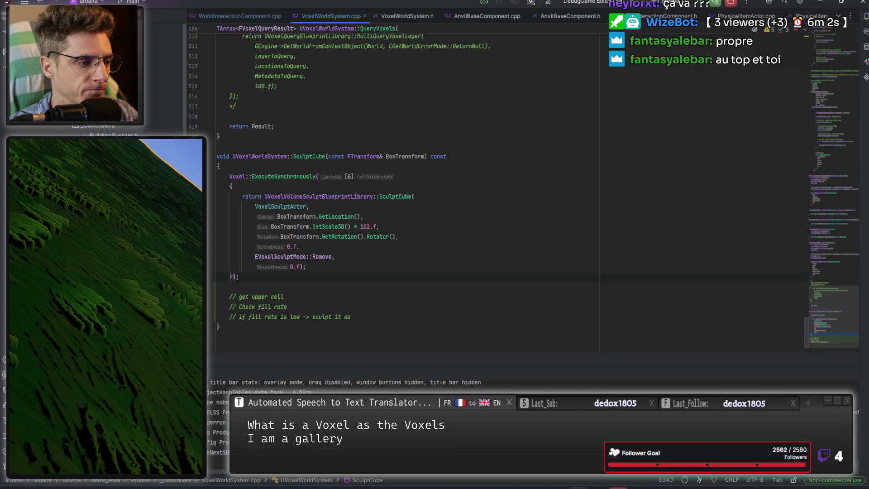
text(, )
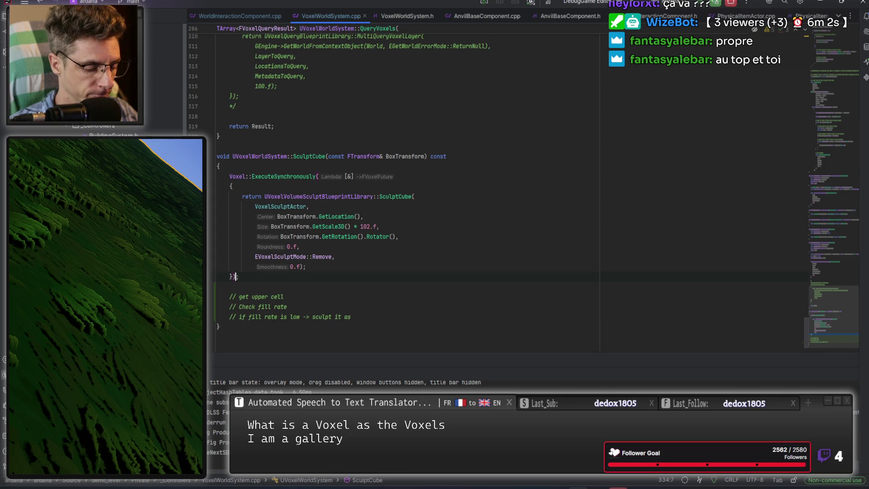
text(>)
key(Escape)
key(BackSpace)
key(BackSpace)
click(217, 287)
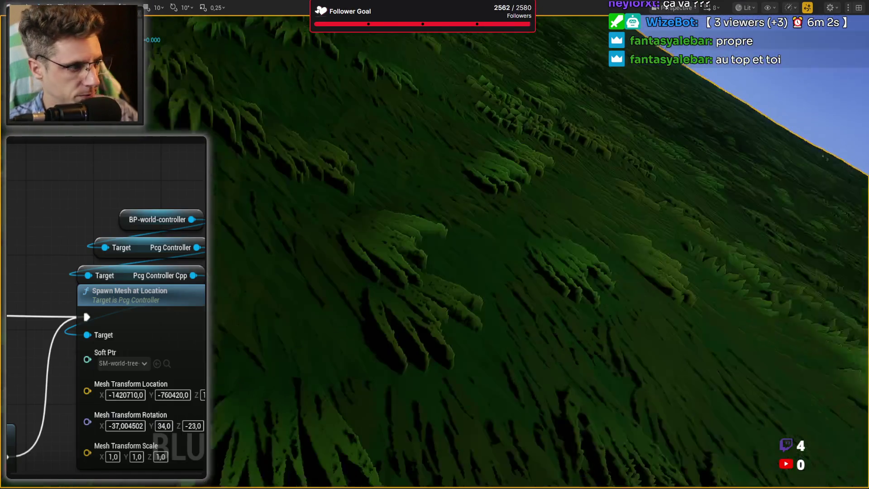
Leave immersive mode with F11, deselect VoxelWorld, and orbit the camera over the grassy voxel hills
key(F11)
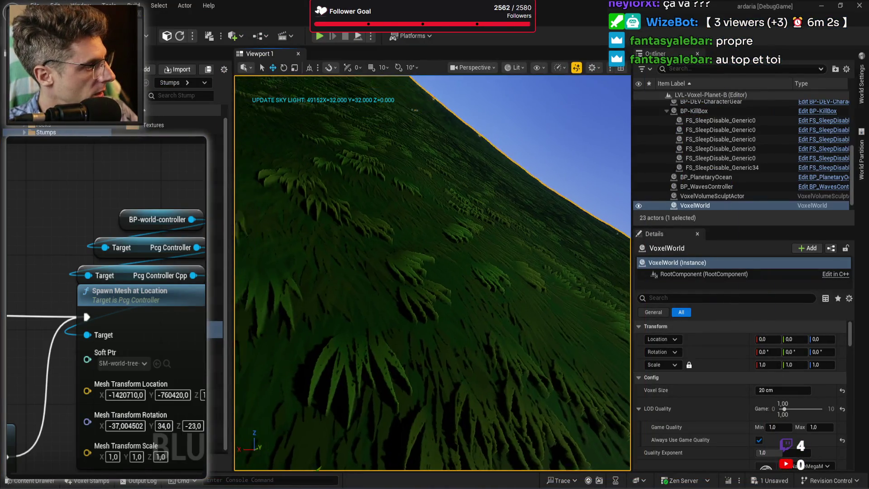
key(Escape)
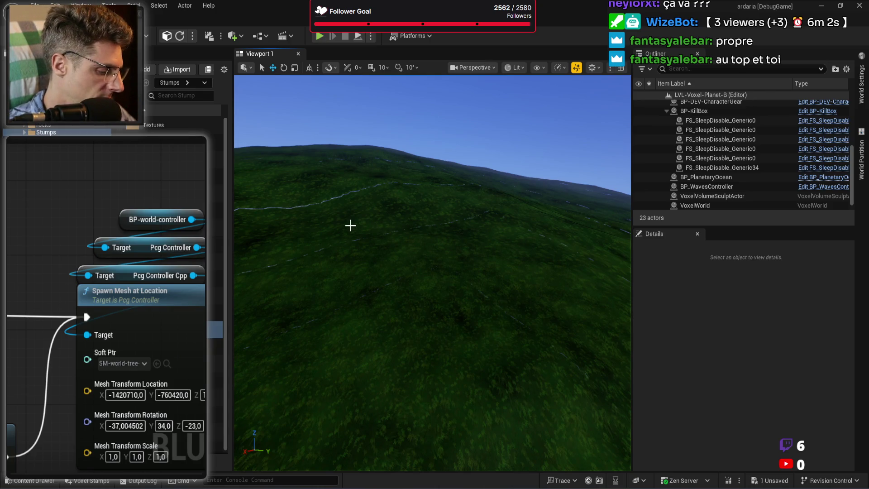
drag(439, 296, 442, 299)
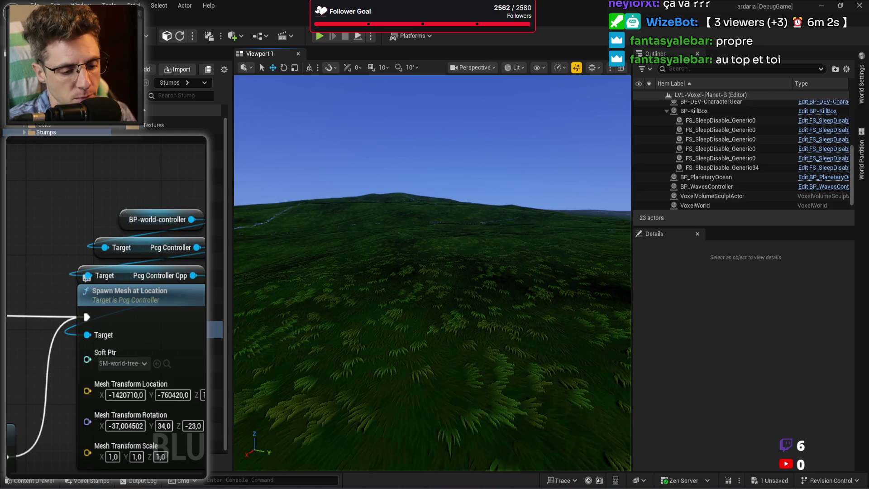
Switch back to WorldInteractionComponent.cpp in Rider and scroll up through the Mine function
key(alt+Tab)
click(170, 317)
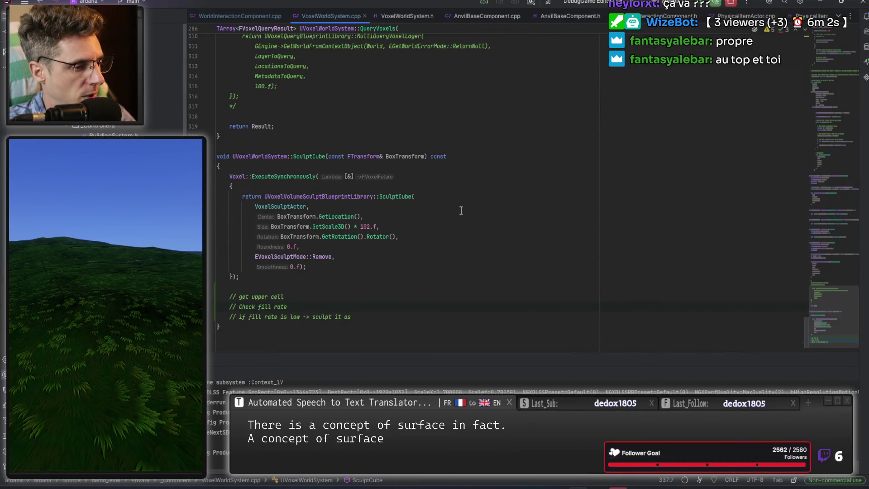
click(237, 12)
scroll(382, 155, up, 5)
scroll(382, 155, up, 10)
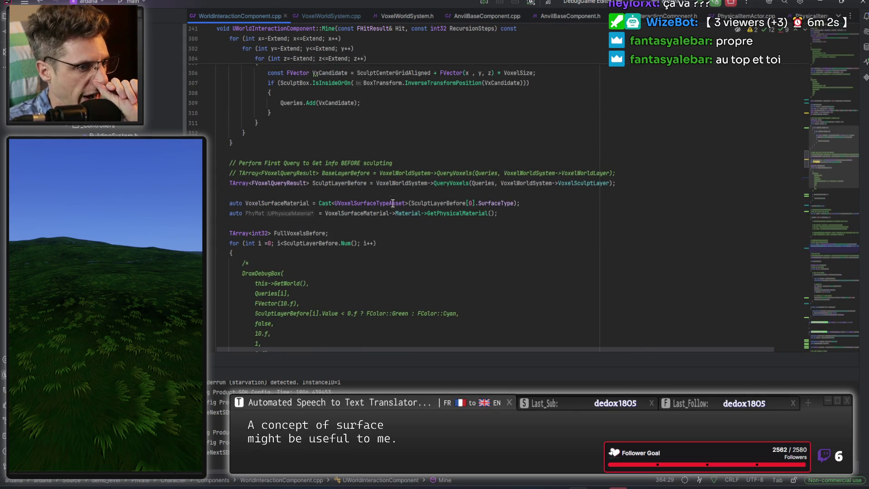
scroll(391, 199, up, 3)
Compare VoxelSculptLayer in the before-sculpt and after-sculpt queries
double_click(588, 243)
scroll(543, 244, up, 5)
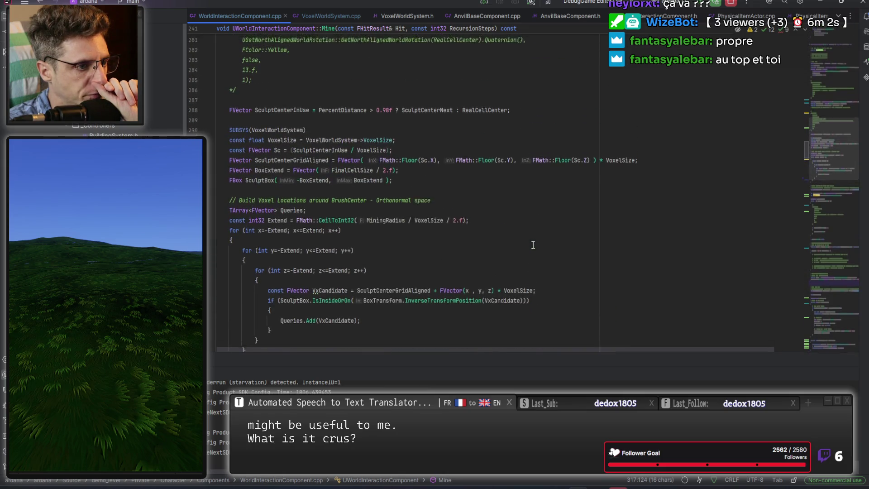
scroll(498, 212, up, 2)
scroll(477, 186, up, 8)
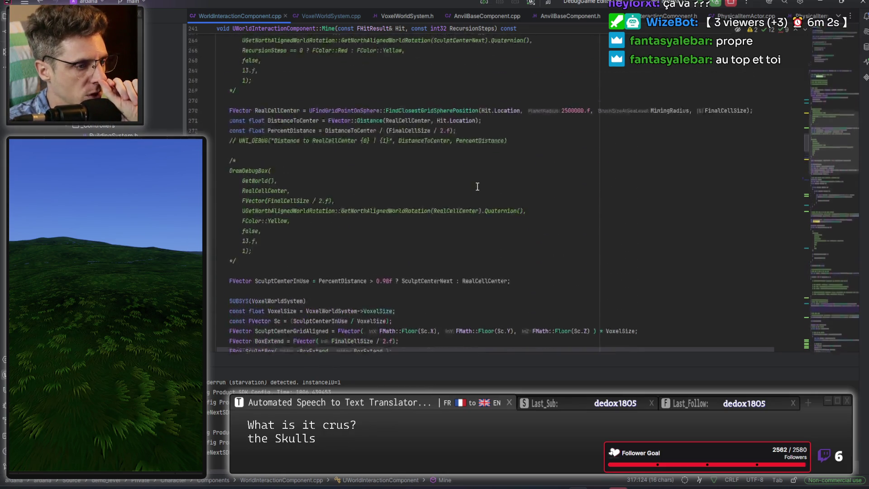
scroll(456, 244, up, 7)
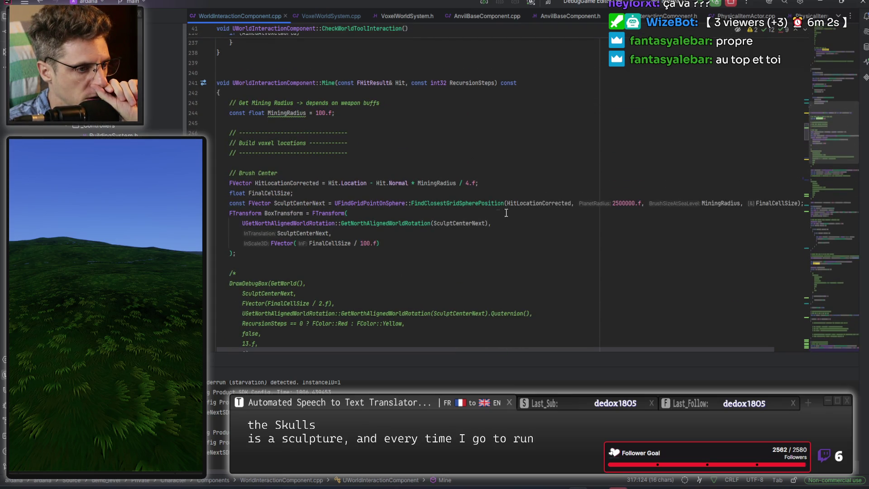
scroll(381, 229, up, 4)
scroll(381, 230, down, 4)
scroll(382, 230, down, 12)
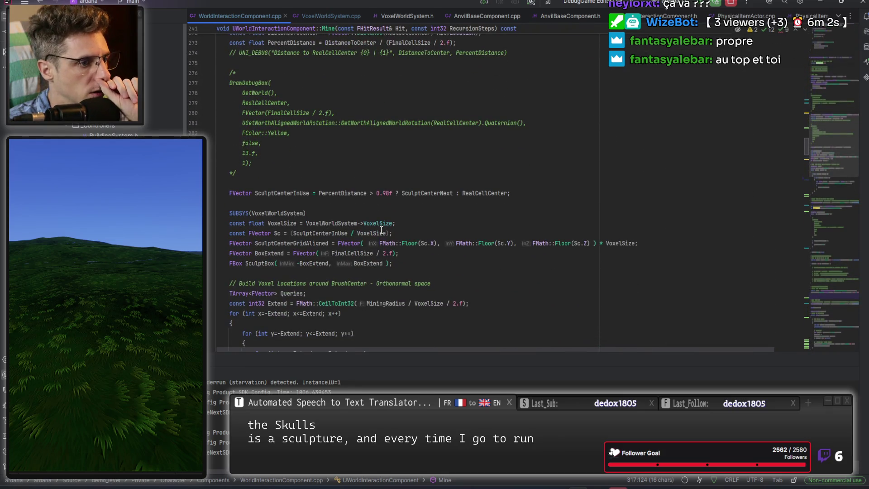
scroll(381, 230, down, 2)
scroll(396, 173, down, 10)
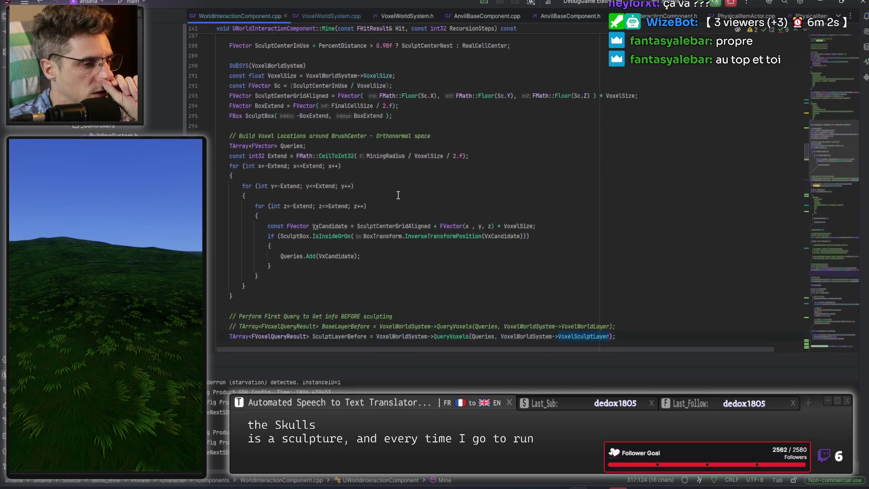
scroll(589, 156, down, 1)
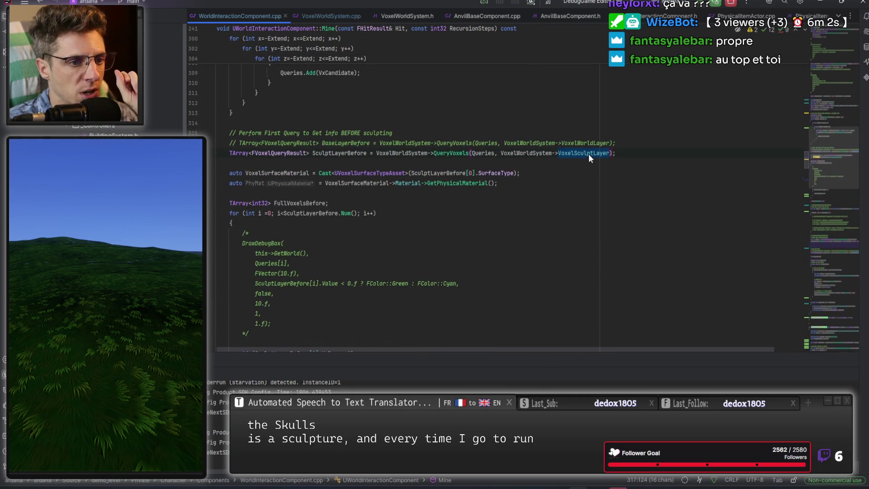
scroll(515, 210, down, 12)
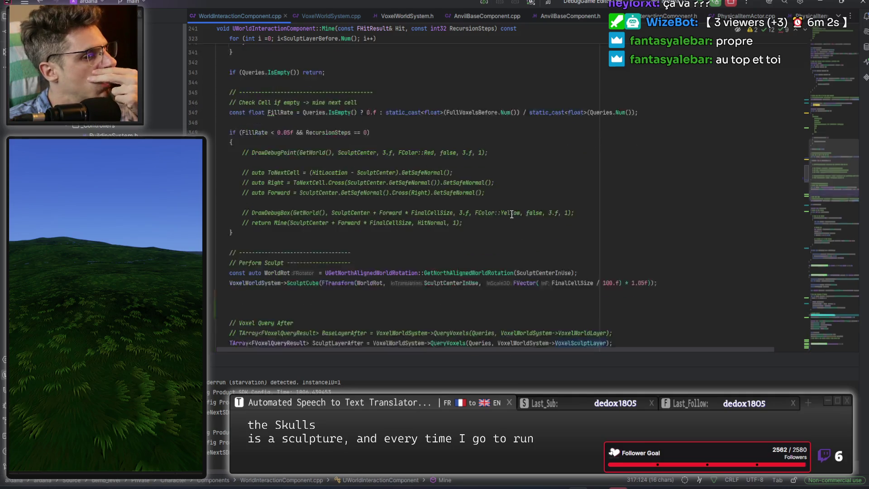
scroll(513, 216, down, 3)
double_click(564, 203)
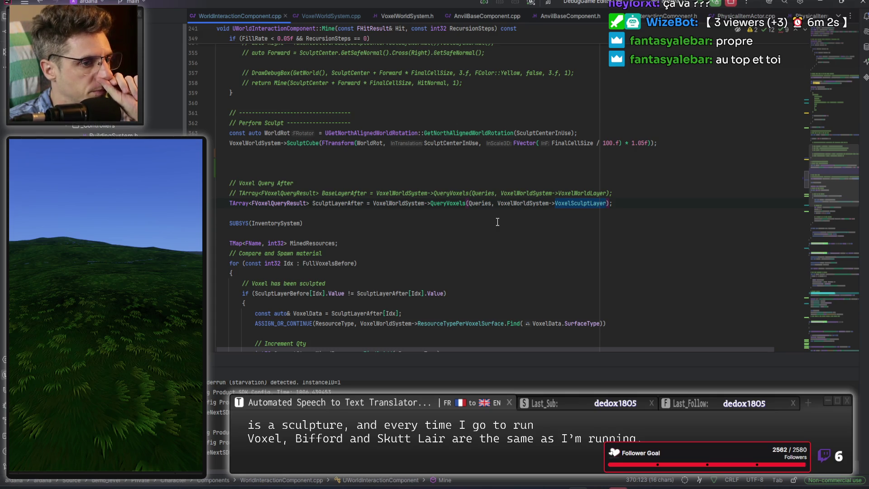
scroll(498, 221, down, 4)
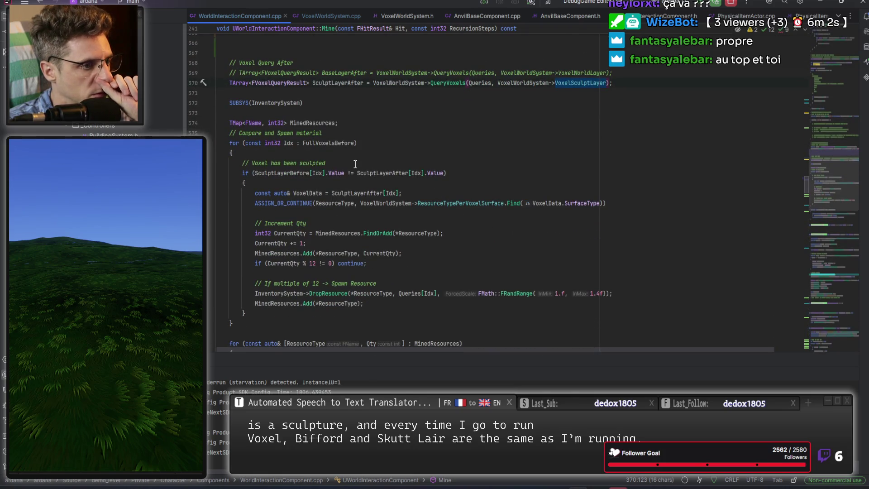
Start a UNI_DEBUG print inside the FullVoxelsBefore loop, then cut it out
click(353, 162)
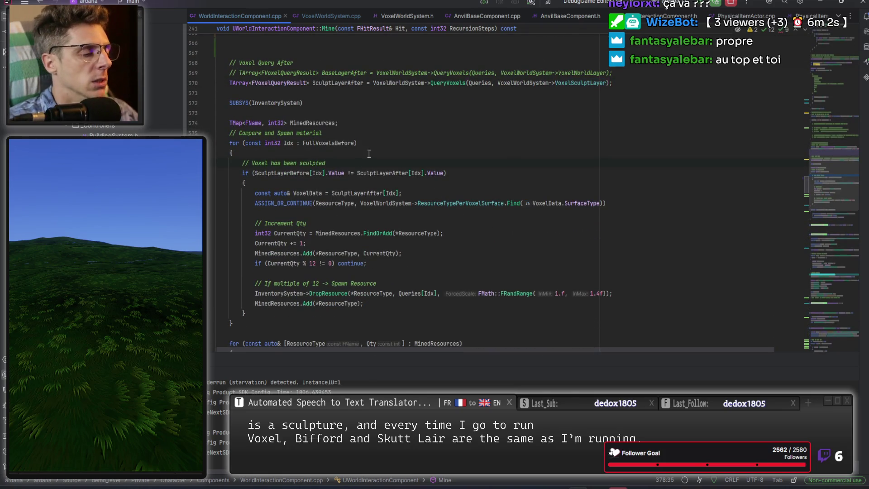
click(369, 154)
key(Return)
text(UN)
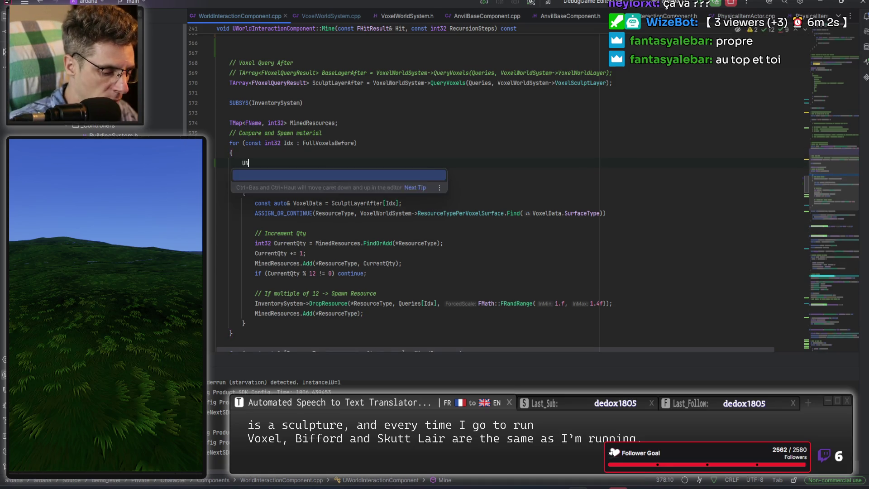
text(I_DEBUG(")
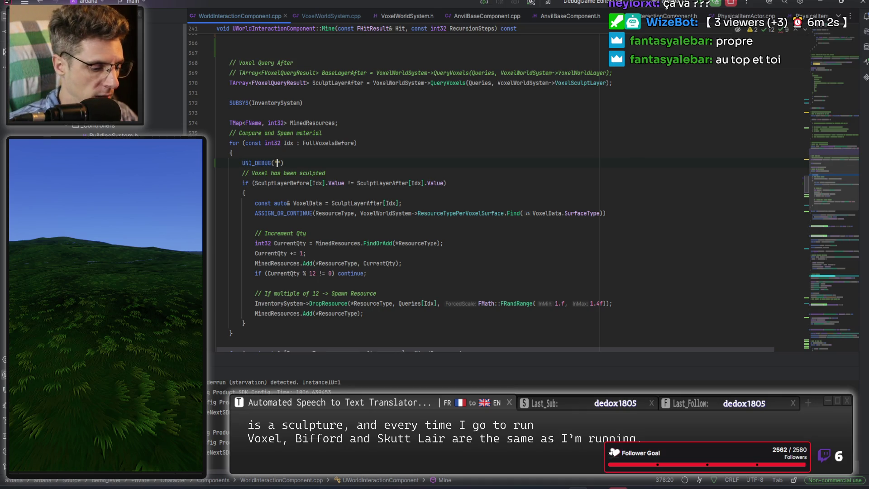
key(ctrl+x)
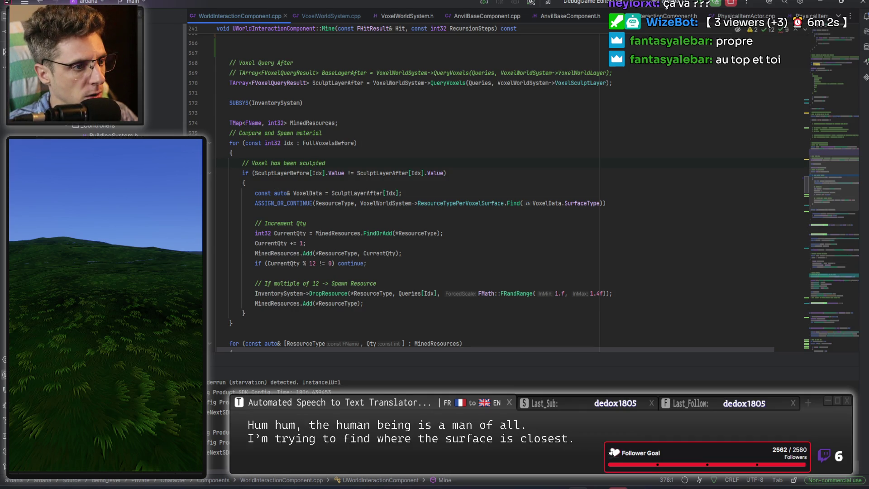
Set a breakpoint on the FullVoxelsBefore loop and trigger a Live Coding recompile with Ctrl+Alt+F11
scroll(210, 180, up, 2)
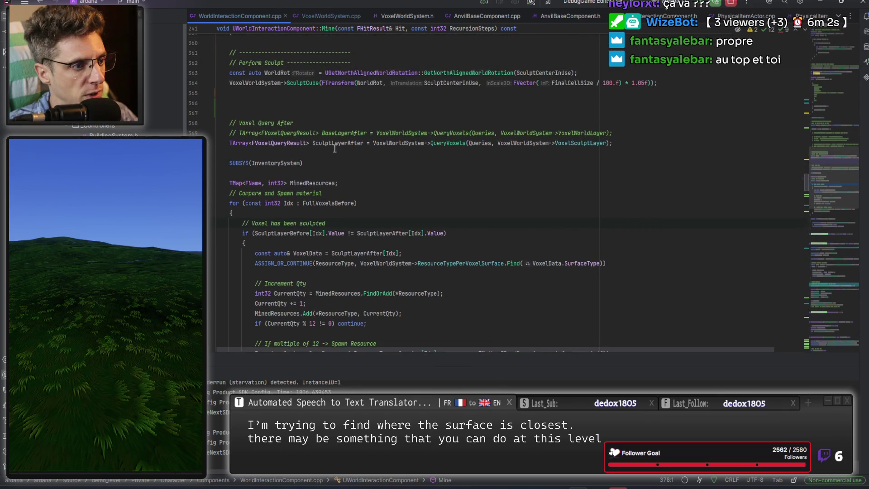
click(209, 203)
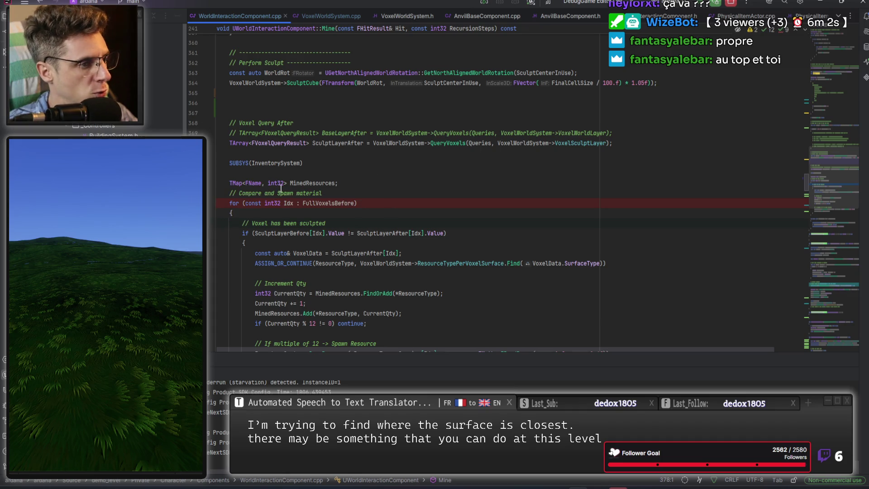
text(UNI_DEBUG(""))
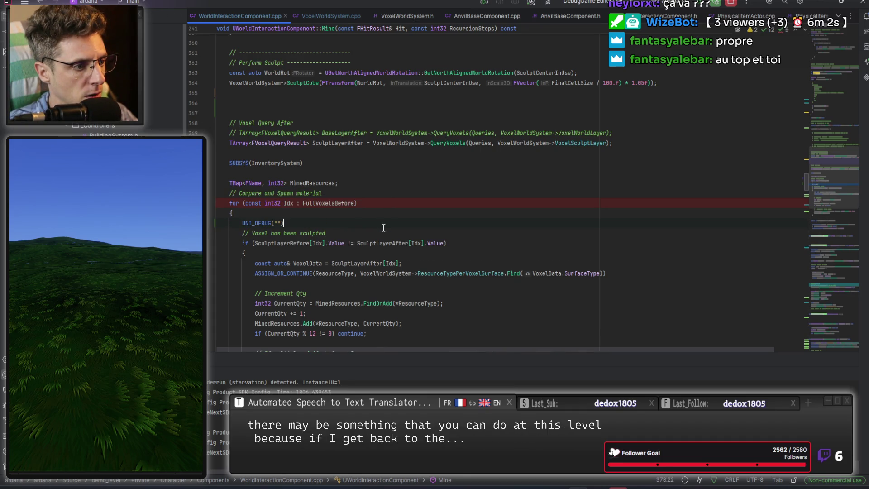
key(ctrl+z)
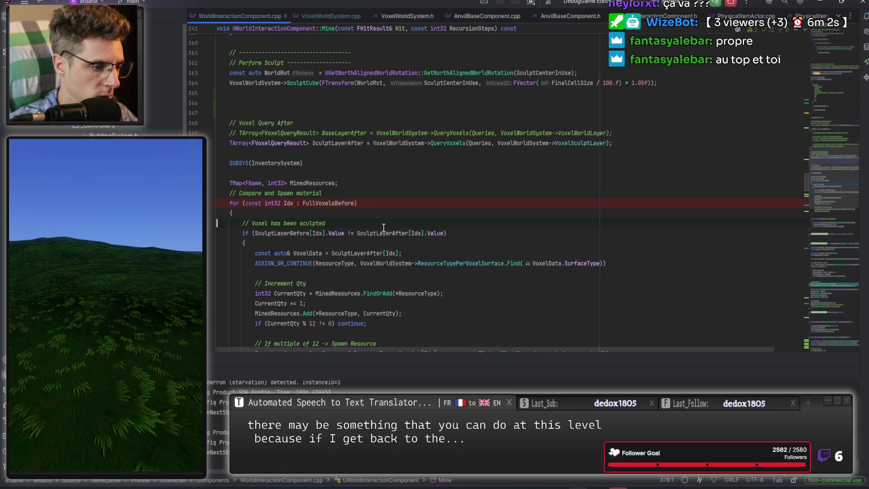
key(ctrl+alt+F11)
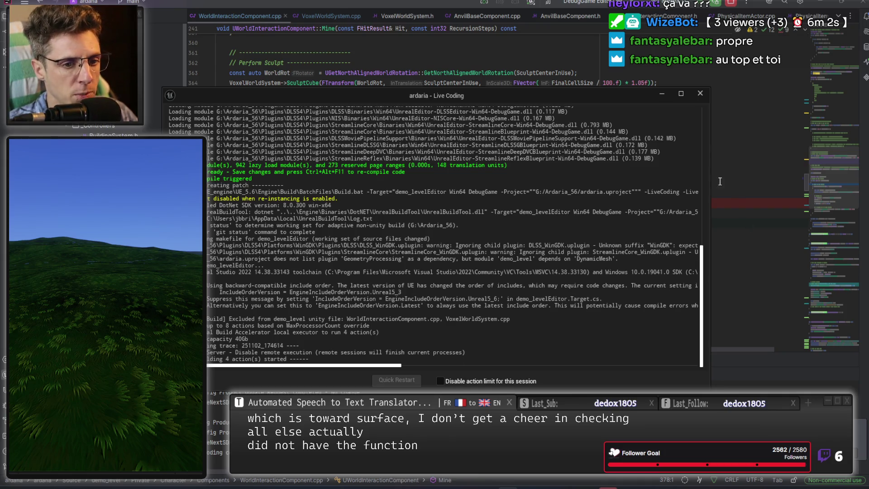
Minimize the Live Coding window once the build starts, revealing the FullVoxelsBefore comparison loop
click(661, 99)
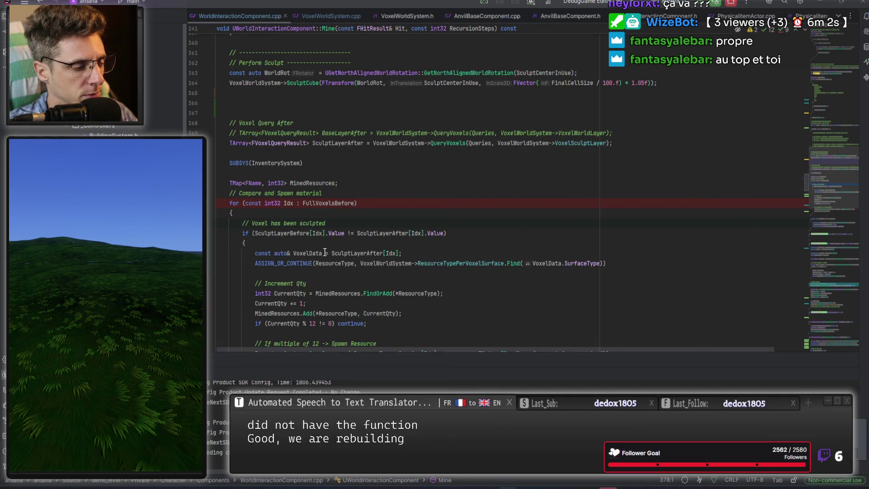
Check SculptLayerAfter's documentation, then go to the FVoxelQueryResult struct in VoxelQueryBlueprintLibrary.h
click(379, 199)
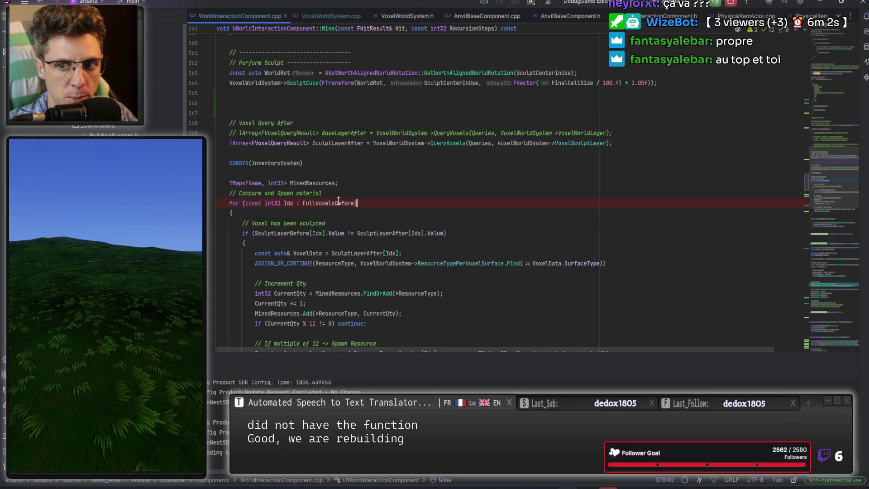
double_click(336, 143)
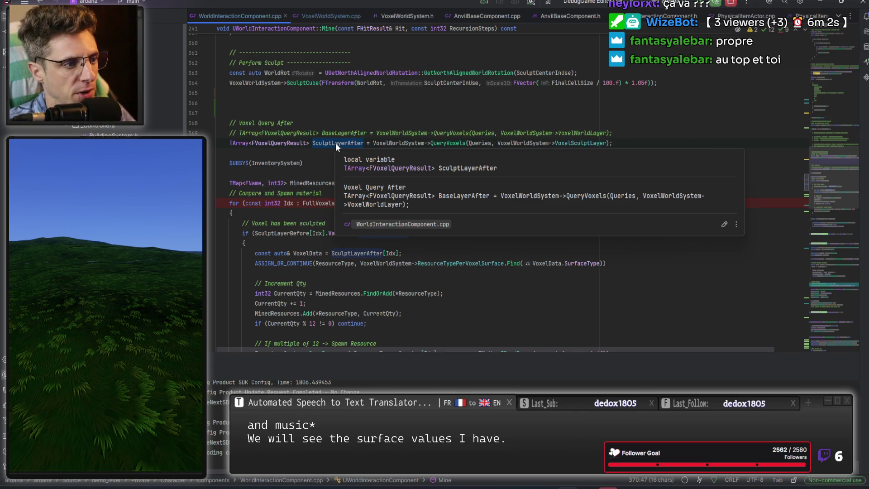
ctrl+click(292, 143)
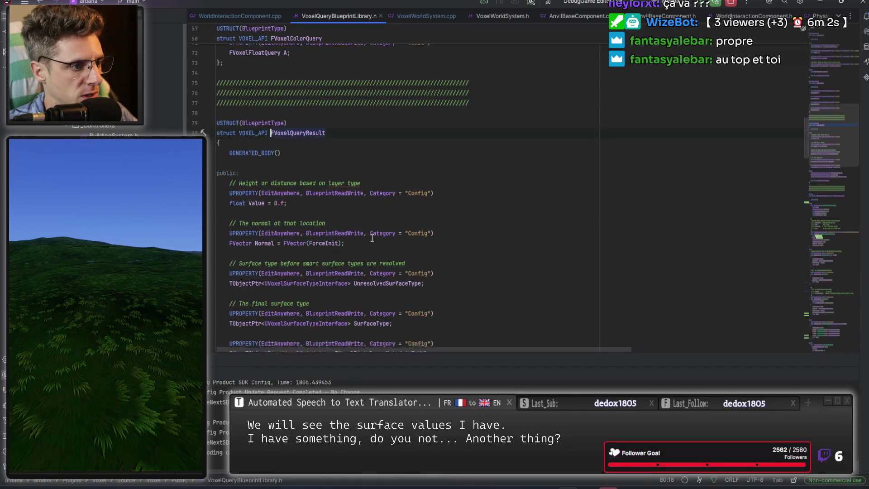